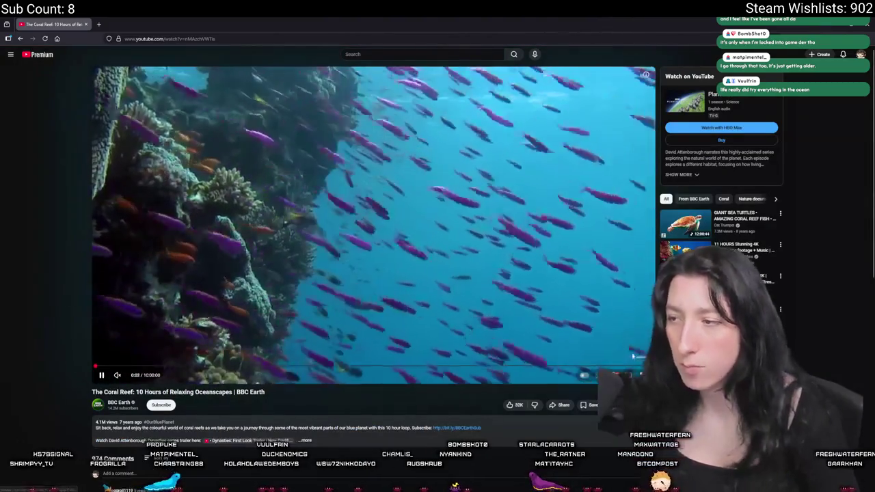
# - Switch the coral reef relaxation video on YouTube to full screen
pyautogui.click(642, 374)
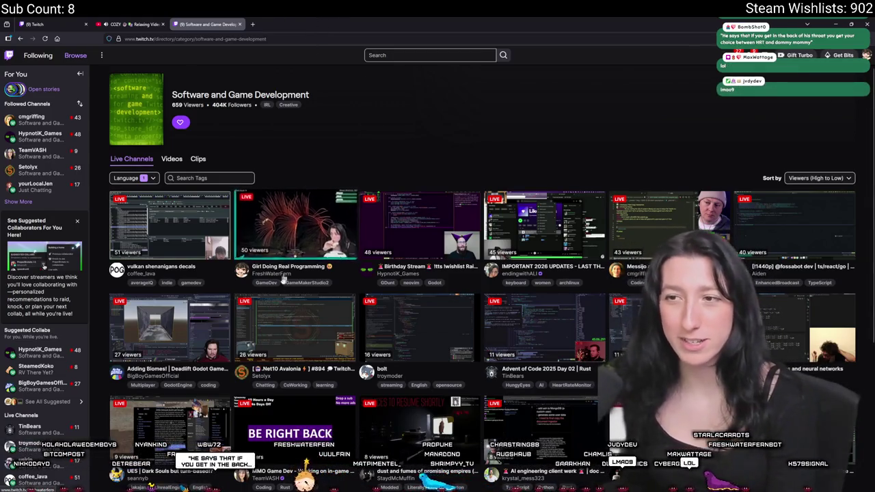
# - Switch from Twitch back to the 'COZY Relaxing Video Game Music' YouTube tab
pyautogui.click(141, 23)
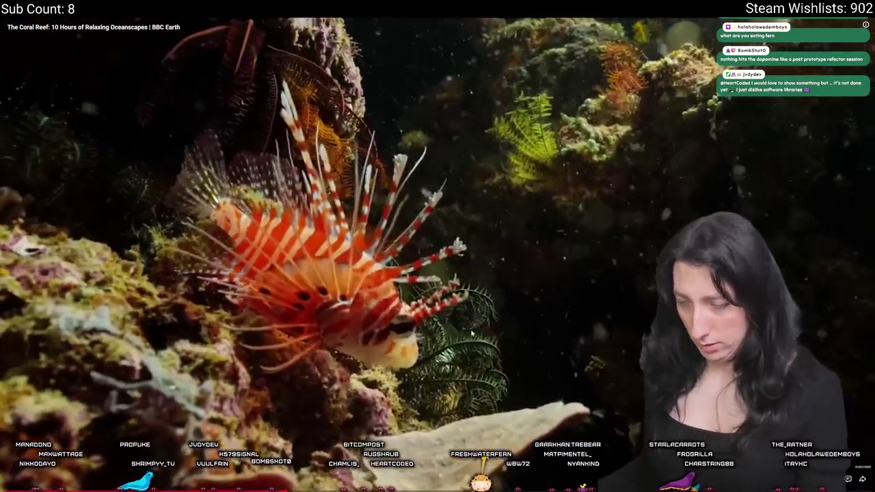
# - Exit full screen on the BBC Earth coral reef video
pyautogui.doubleClick(496, 395)
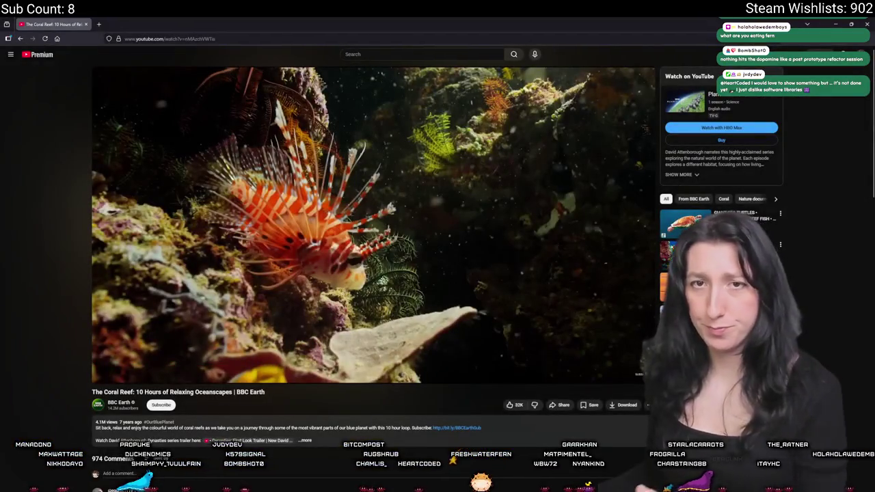
# - Alt-Tab from the browser back to GameMaker's rm_playarea room editor
pyautogui.hotkey('alt', 'Tab')
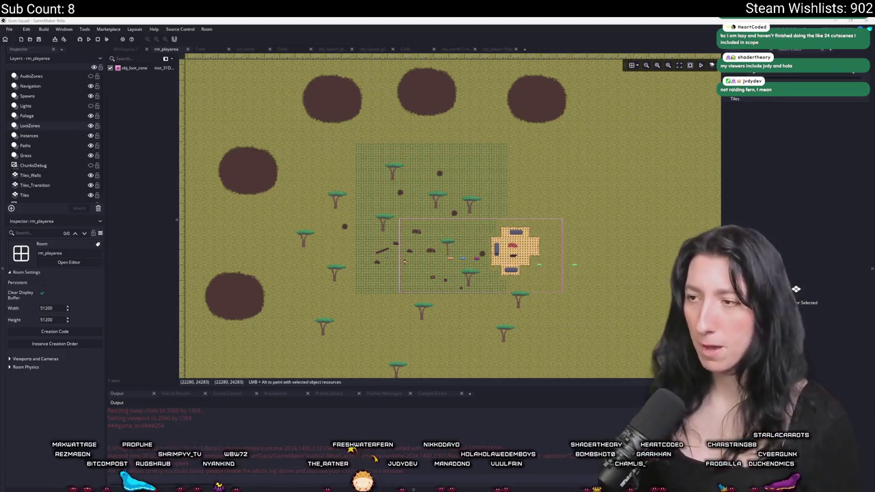
# - Find obj_lootchest_0 through the asset search and open its Create event code
pyautogui.scroll(5, 423, 205)
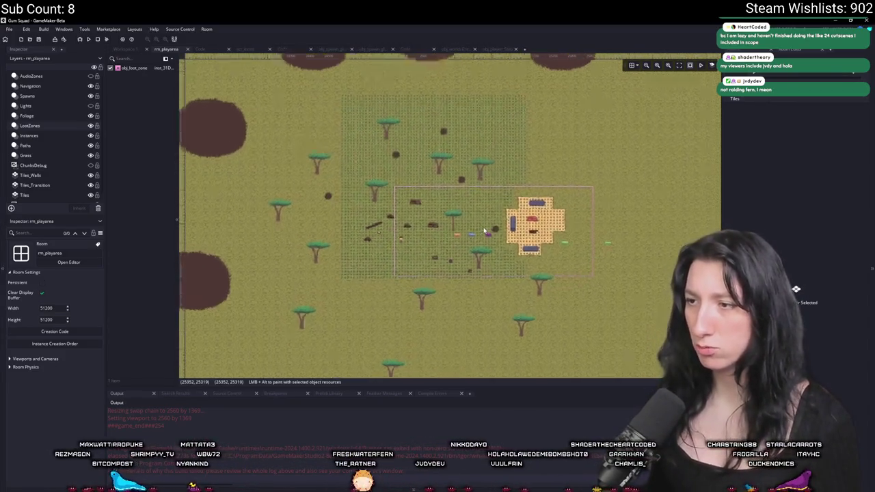
pyautogui.hotkey('ctrl', 't')
pyautogui.write('lootchest')
pyautogui.press('Return')
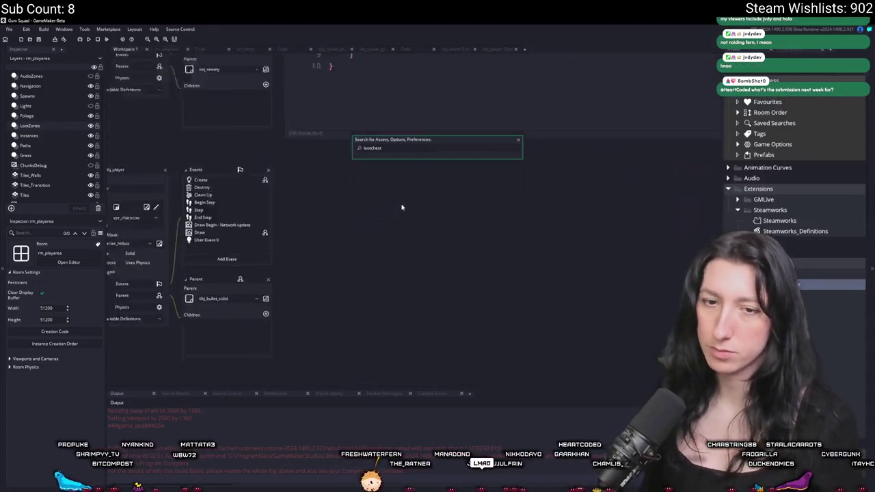
pyautogui.doubleClick(283, 130)
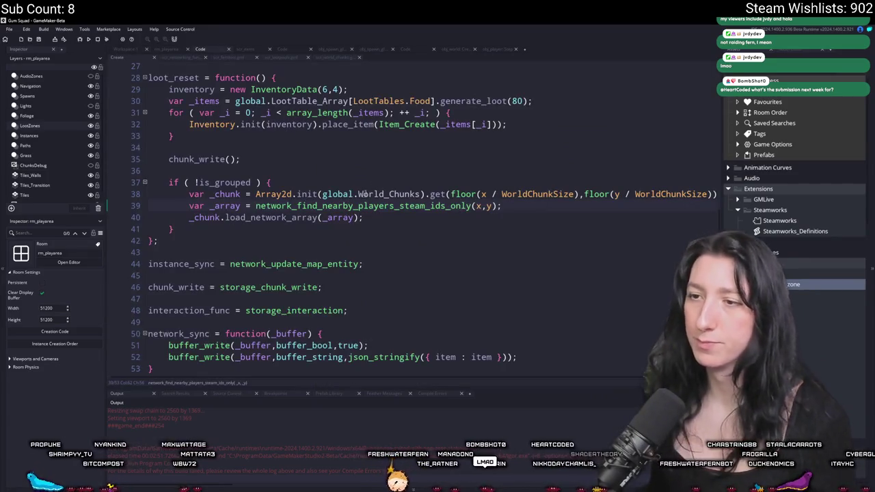
# - Select and copy obj_lootchest_0's loot-table loot_reset code
pyautogui.scroll(1, 280, 244)
pyautogui.scroll(-3, 179, 255)
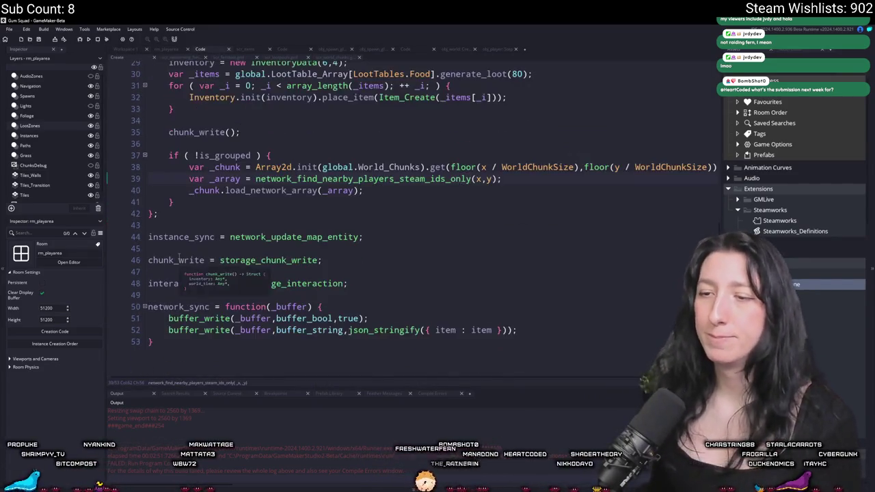
pyautogui.scroll(4, 179, 258)
pyautogui.press('Down')
pyautogui.press('Home')
pyautogui.moveTo(178, 261)
pyautogui.mouseDown()
pyautogui.moveTo(147, 82)
pyautogui.moveTo(144, 214)
pyautogui.mouseUp()
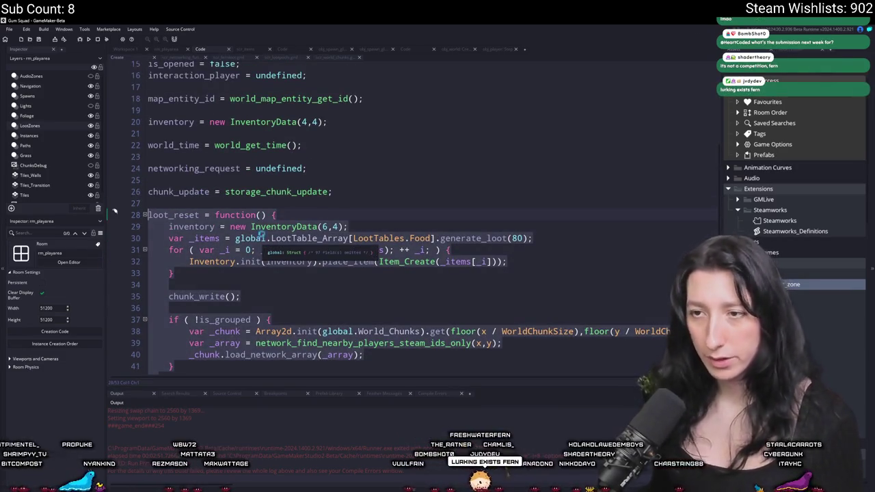
pyautogui.scroll(-1, 261, 235)
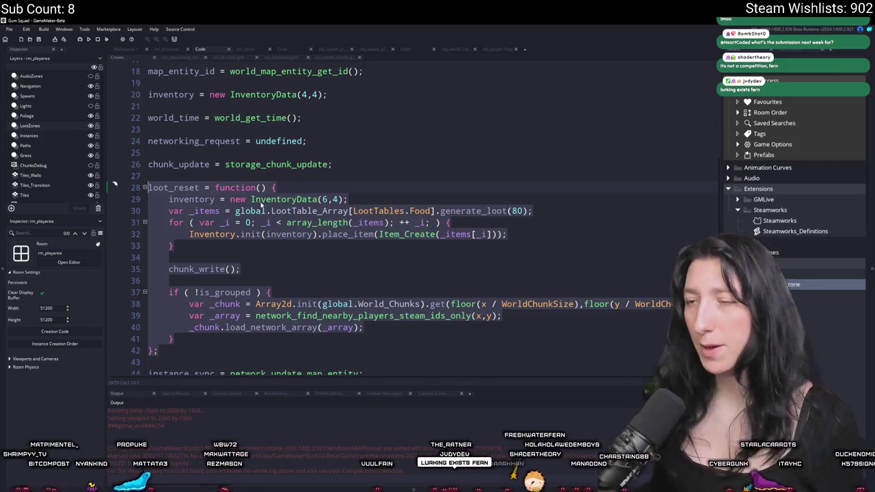
pyautogui.click(624, 275)
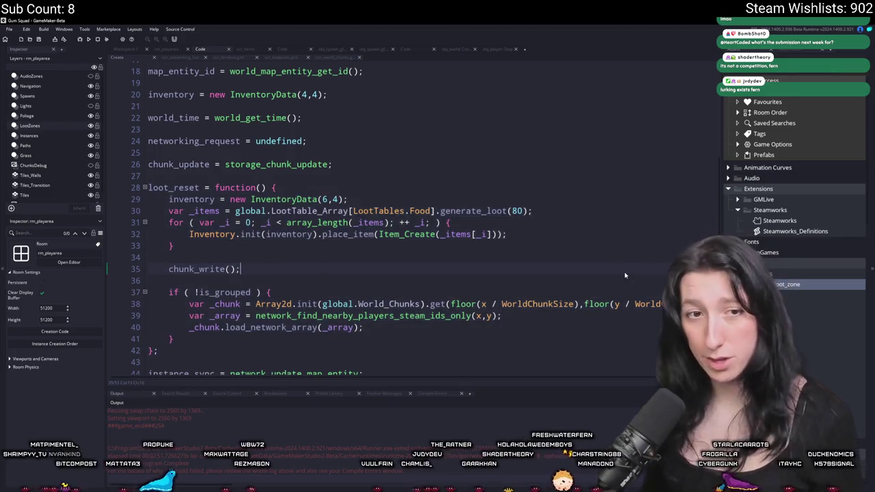
# - Paste the loot-table code over obj_lootchest_1's hard-coded loot_reset item lines
pyautogui.hotkey('ctrl', 't')
pyautogui.write('lootch')
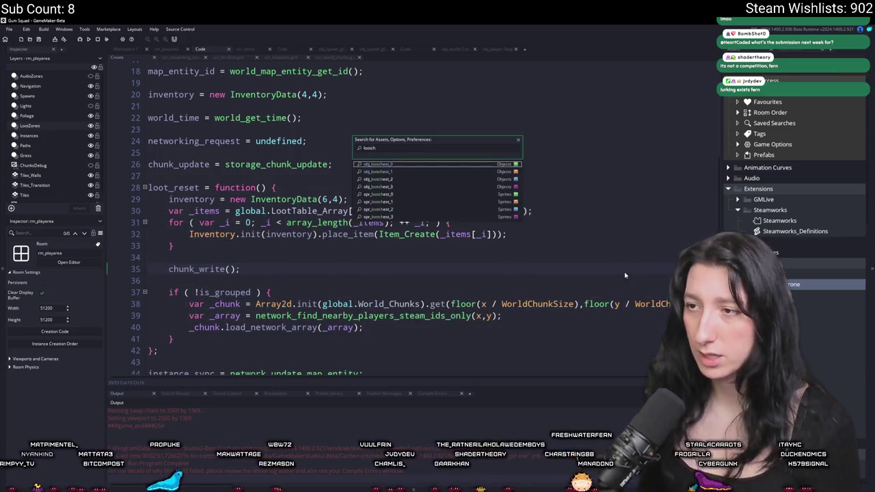
pyautogui.click(377, 172)
pyautogui.doubleClick(380, 134)
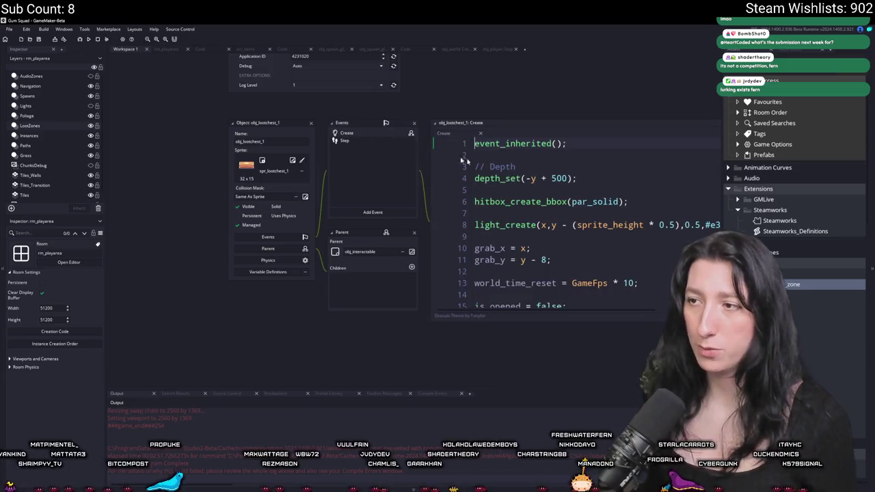
pyautogui.scroll(-3, 341, 201)
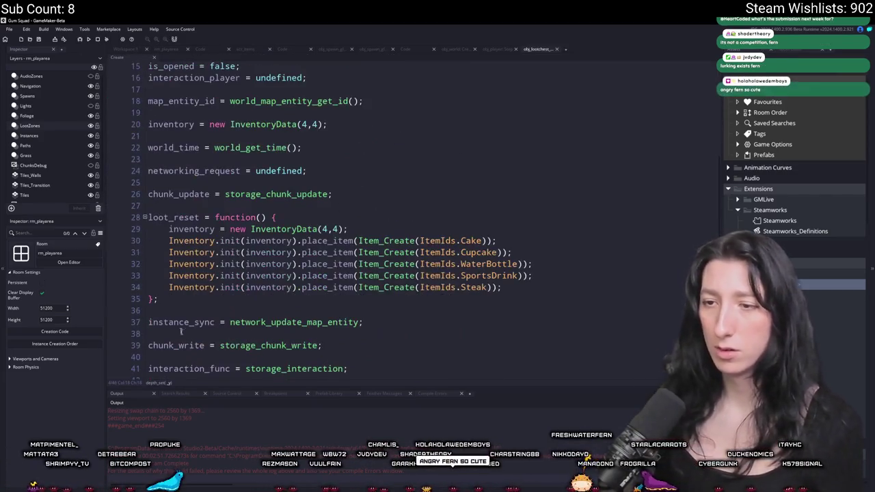
pyautogui.moveTo(500, 287); pyautogui.dragTo(147, 226)
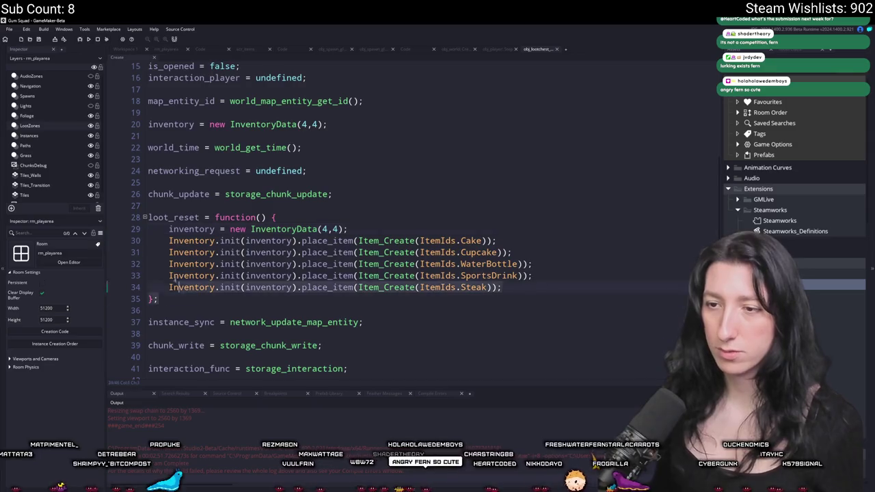
pyautogui.hotkey('ctrl', 'v')
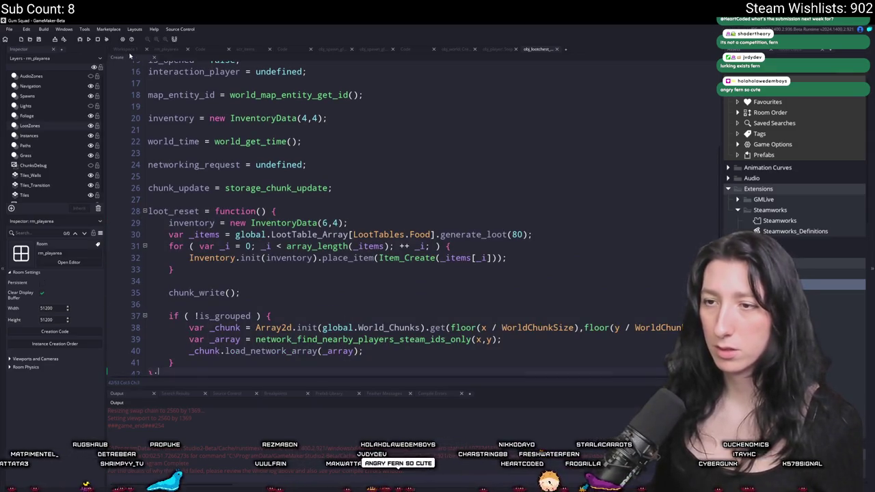
pyautogui.click(134, 51)
pyautogui.hotkey('ctrl', 'shift', 'f')
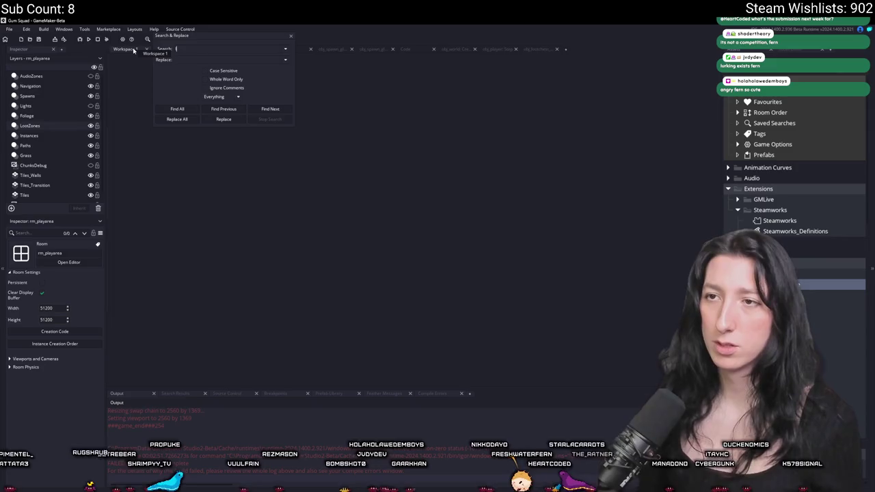
# - Search the project for loot_reset and paste the new code into obj_lootchest_2 and obj_lootchest_3
pyautogui.write('loot_reset')
pyautogui.press('Return')
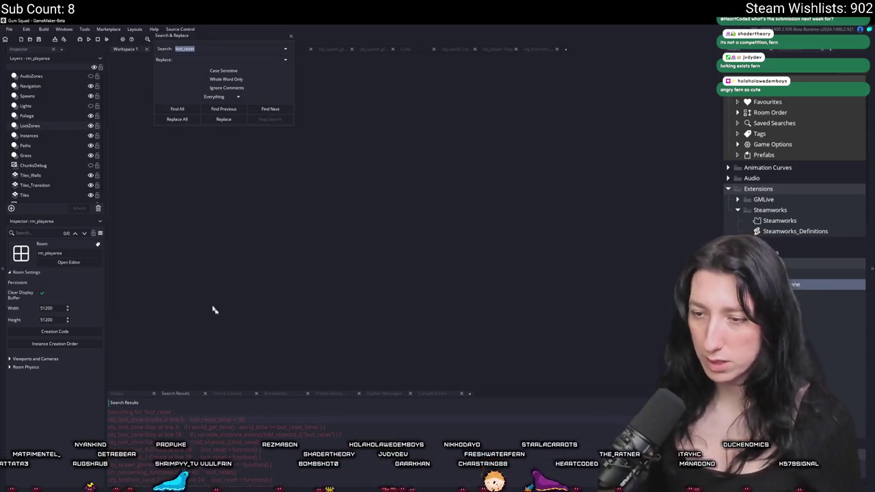
pyautogui.press('Return')
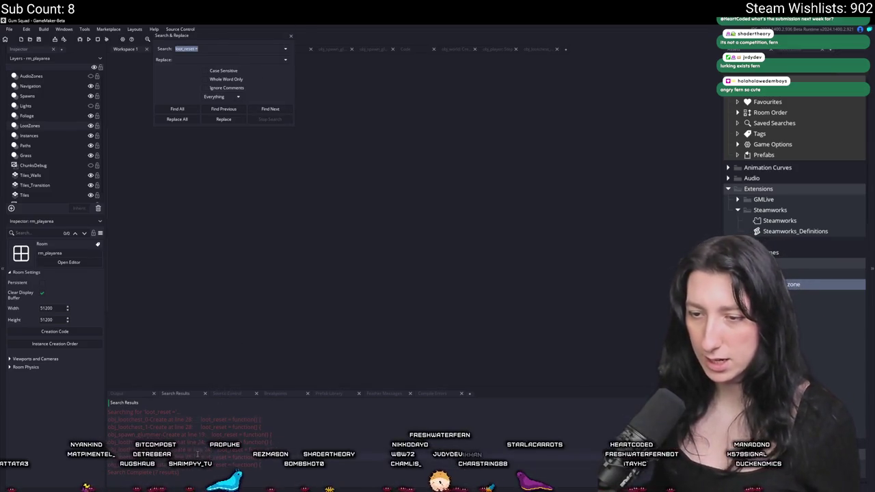
pyautogui.doubleClick(136, 441)
pyautogui.moveTo(473, 227); pyautogui.dragTo(433, 151)
pyautogui.hotkey('ctrl', 'v')
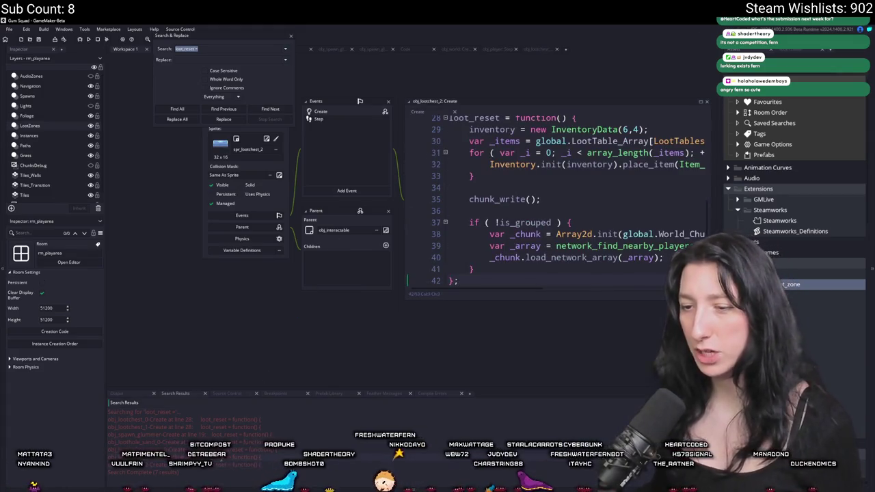
pyautogui.moveTo(458, 243); pyautogui.dragTo(438, 167)
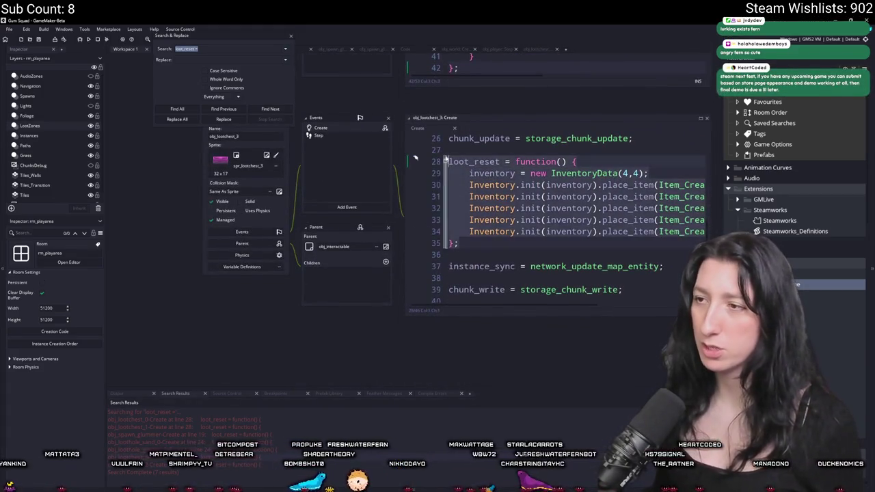
pyautogui.hotkey('ctrl', 'v')
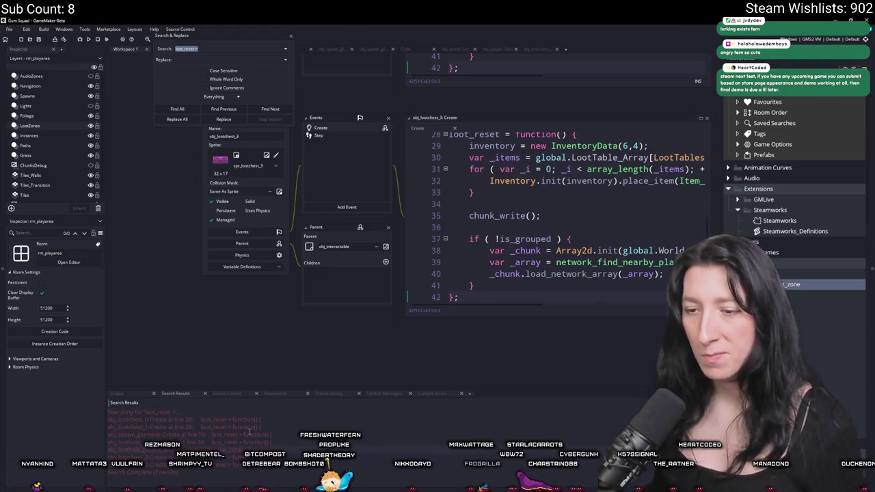
# - Paste the new loot_reset code into obj_loothole_sand_0 and obj_loothole_generic_0
pyautogui.doubleClick(251, 434)
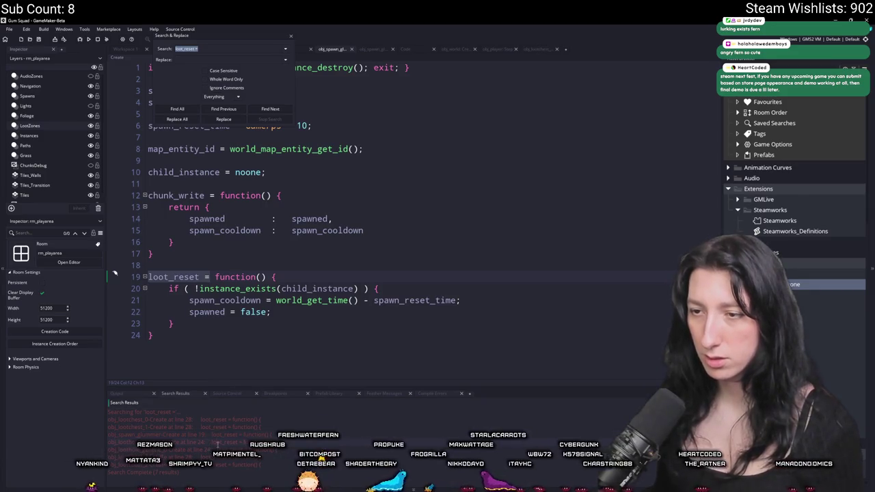
pyautogui.doubleClick(218, 442)
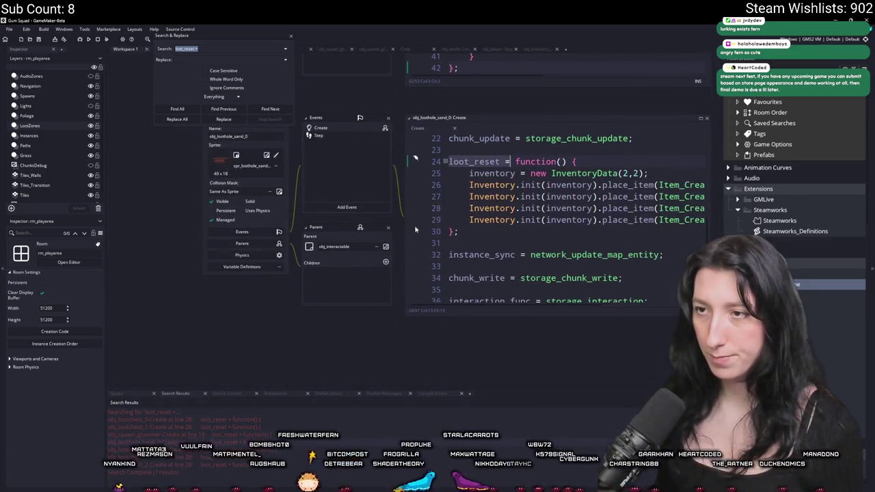
pyautogui.moveTo(478, 232); pyautogui.dragTo(435, 161)
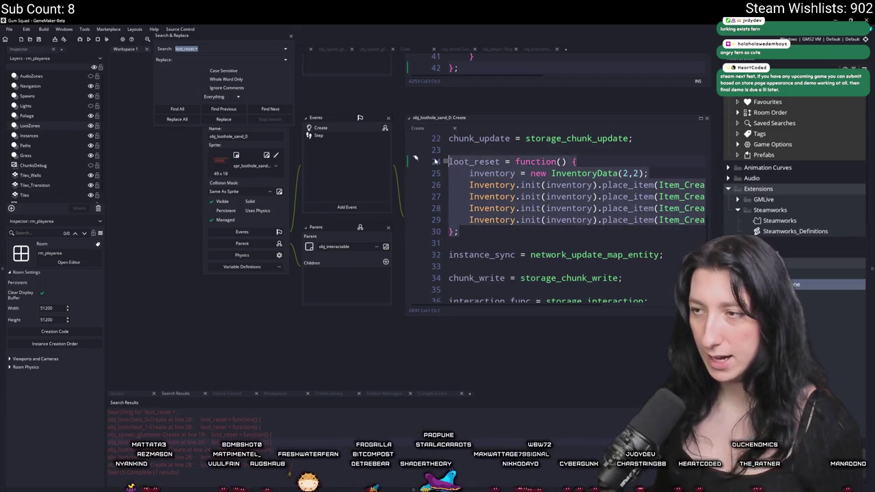
pyautogui.hotkey('ctrl', 'v')
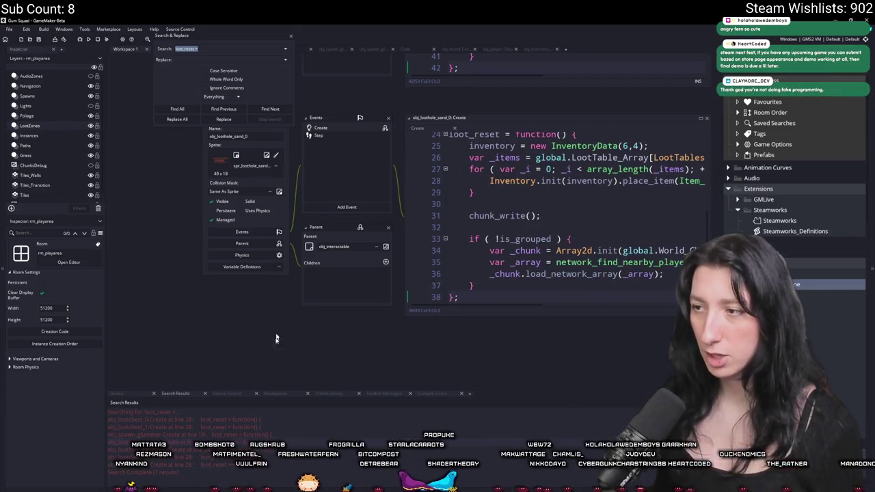
pyautogui.press('F3')
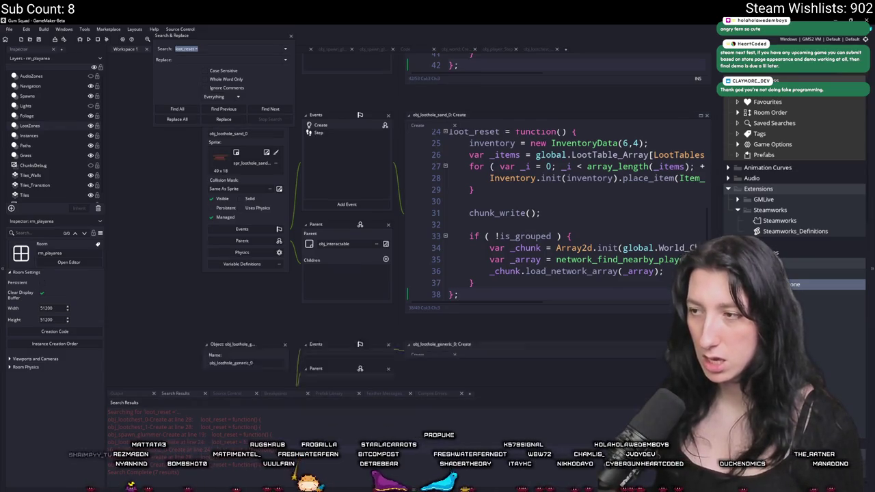
pyautogui.moveTo(459, 233); pyautogui.dragTo(445, 164)
pyautogui.hotkey('ctrl', 'v')
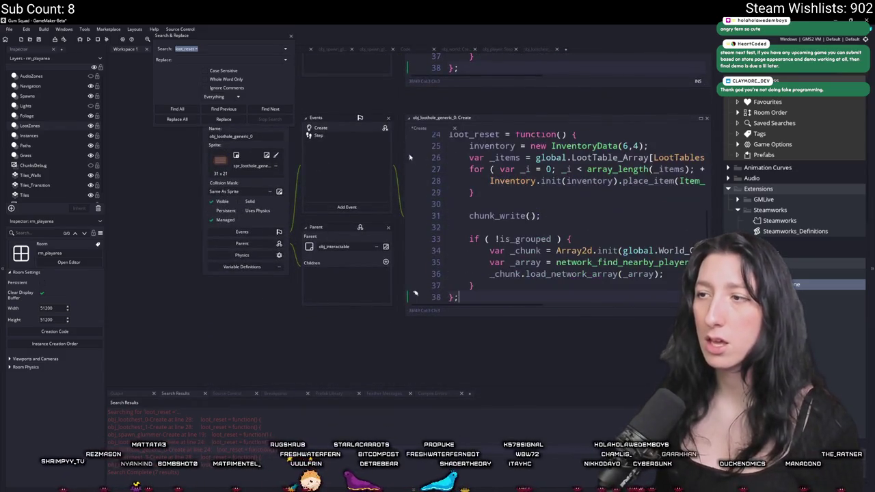
pyautogui.press('Escape')
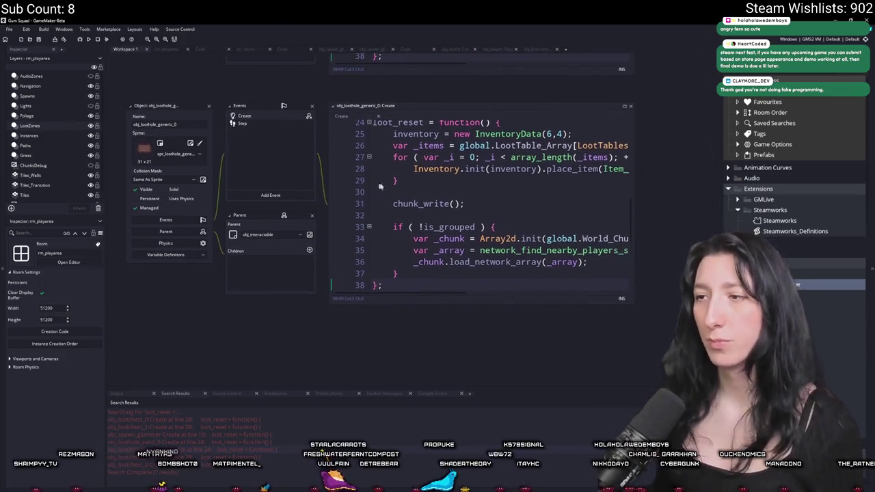
# - Narrow rm_playarea's obj_loot_zone instance to X scale 72.8181 at X 25130
pyautogui.click(166, 48)
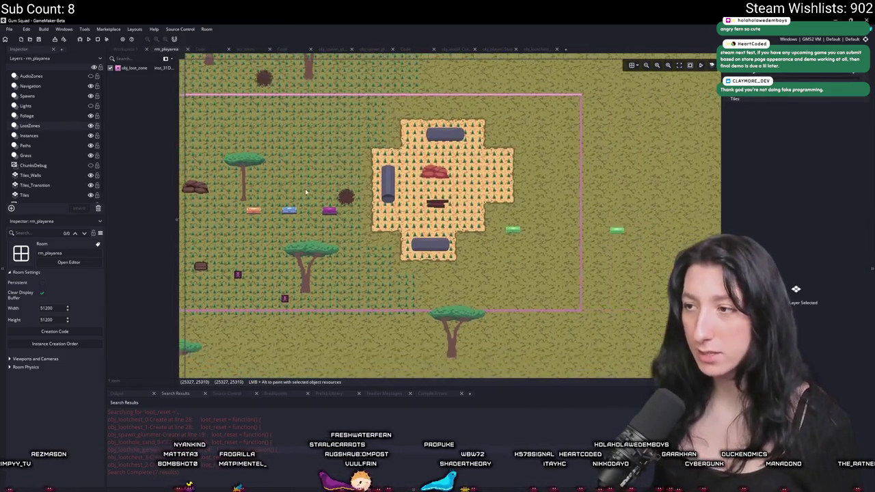
pyautogui.hotkey('ctrl', 'Tab')
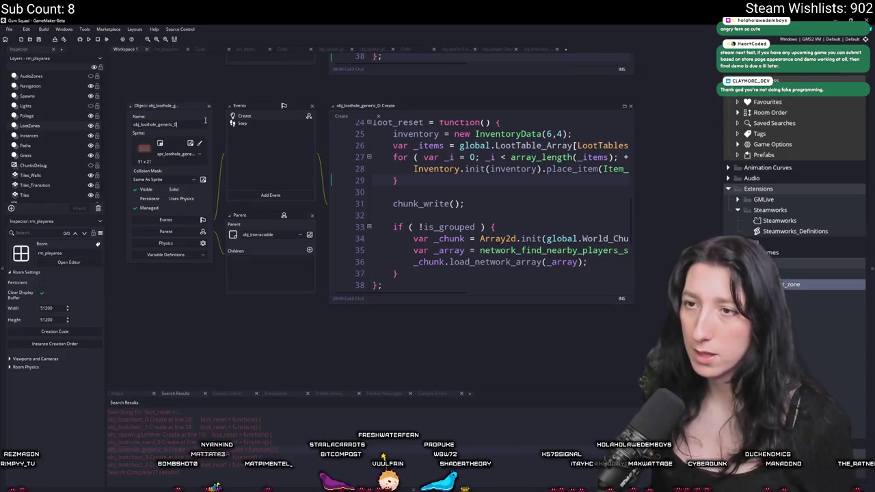
pyautogui.click(166, 51)
pyautogui.click(279, 164)
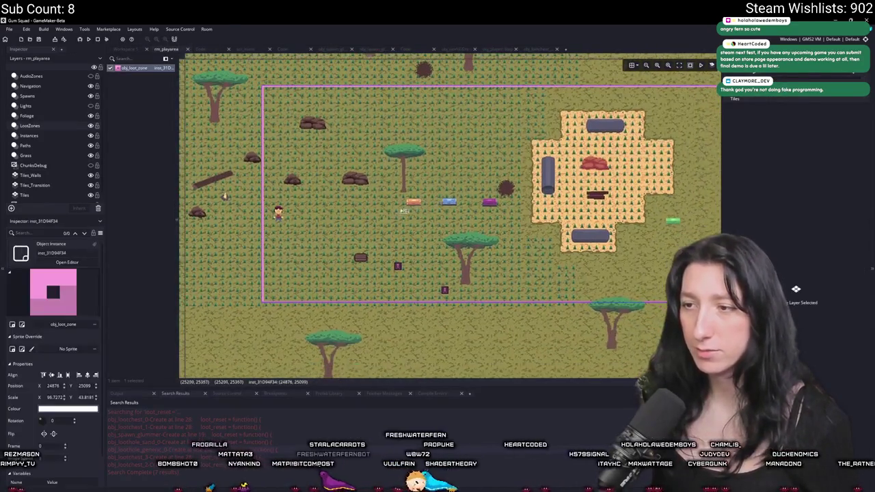
pyautogui.moveTo(262, 150); pyautogui.dragTo(381, 150)
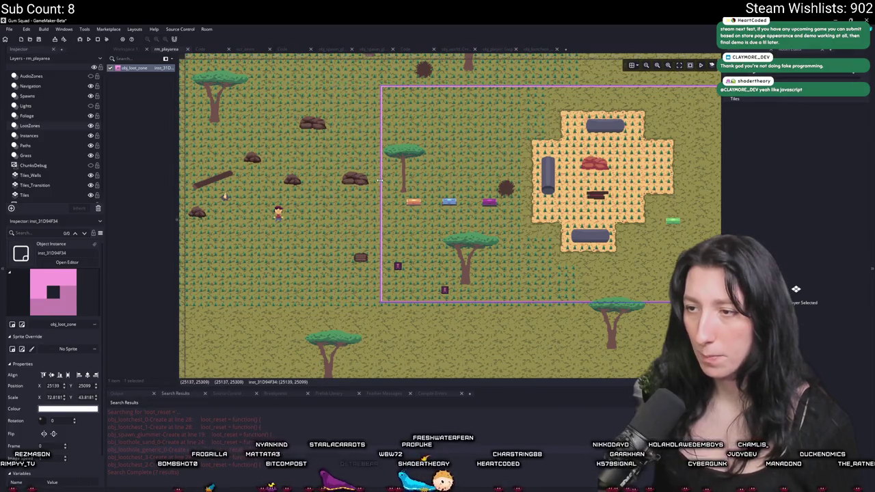
# - Open the loot hole's Step event and inspect the storage_step function definition
pyautogui.click(130, 50)
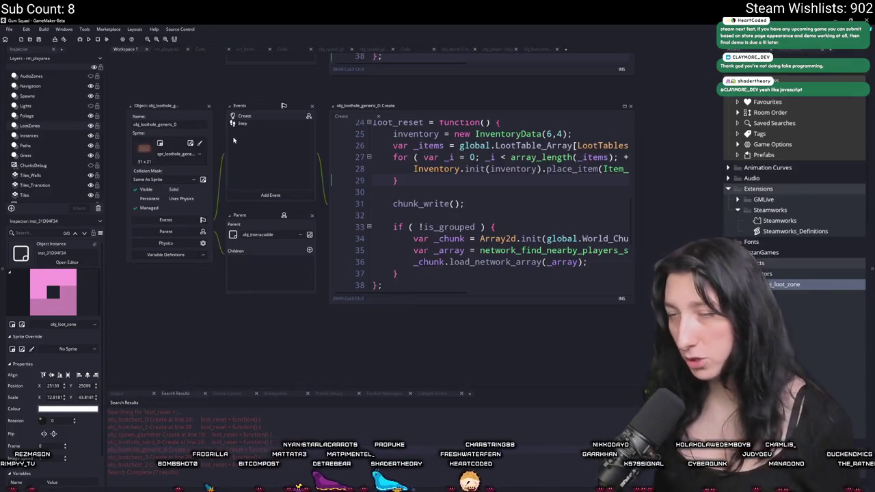
pyautogui.click(501, 134)
pyautogui.click(141, 147)
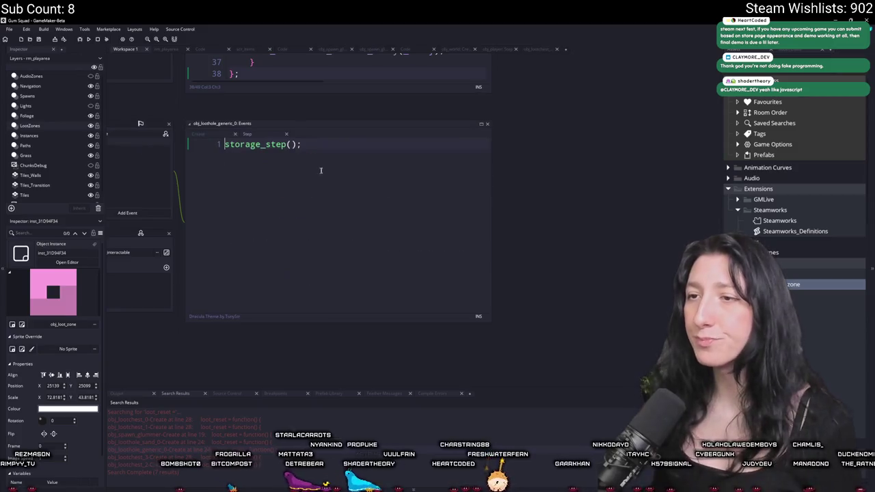
pyautogui.middleClick(270, 144)
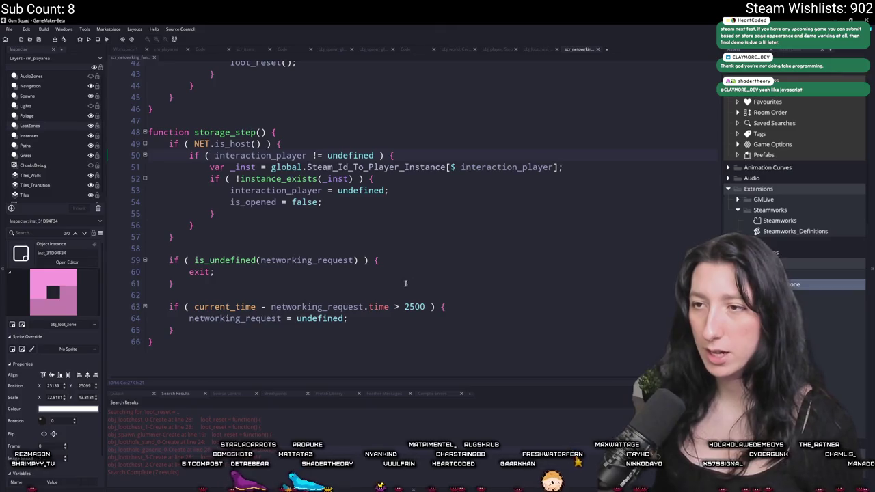
pyautogui.click(154, 57)
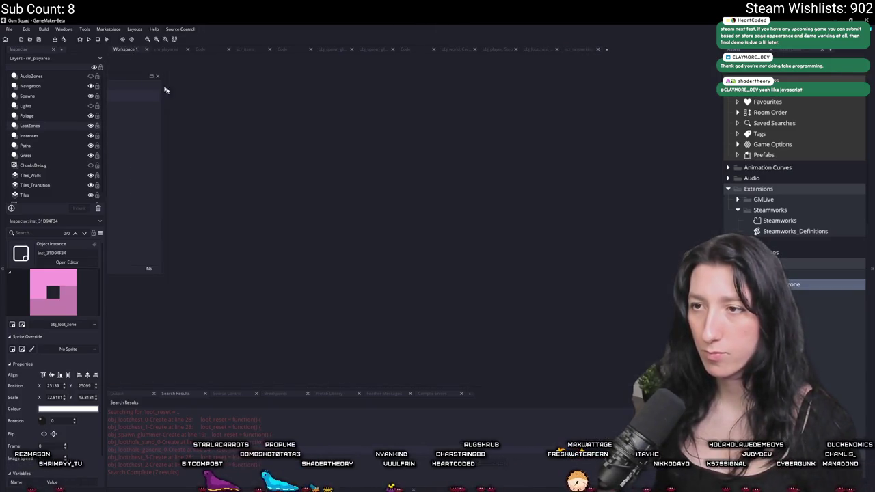
# - Open the Create event in full and inspect the storage_chunk_update definition
pyautogui.click(228, 151)
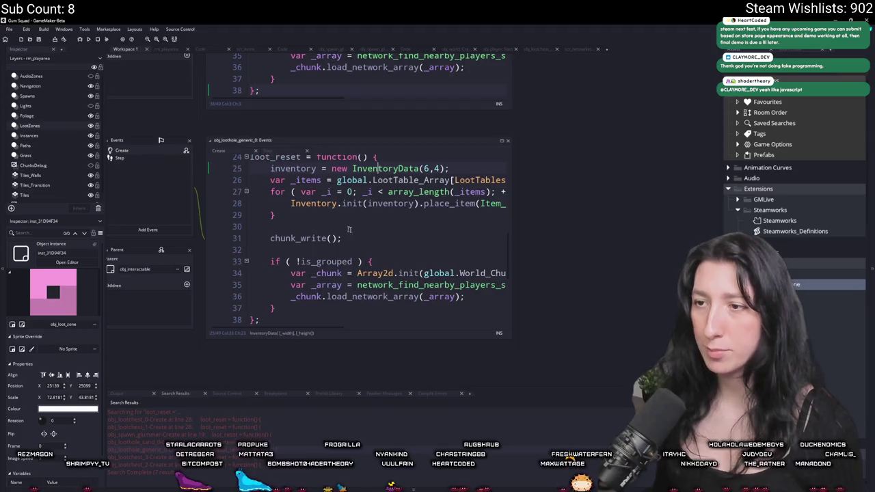
pyautogui.scroll(3, 417, 146)
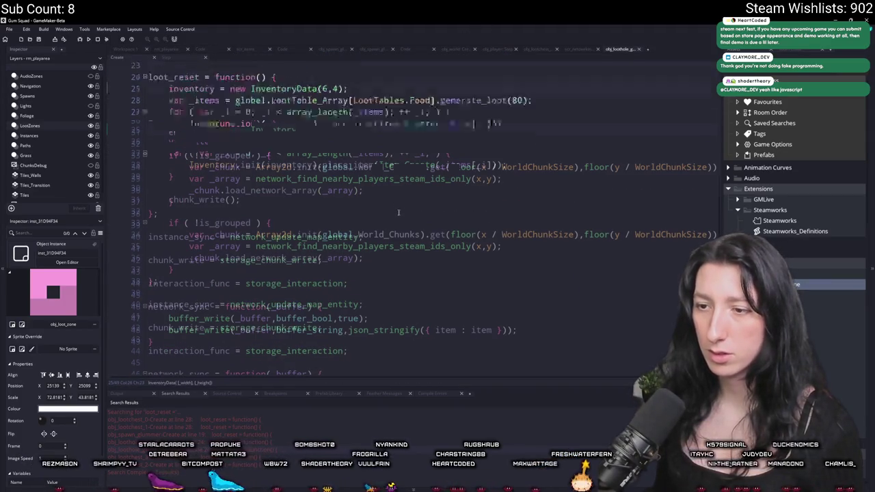
pyautogui.scroll(2, 334, 286)
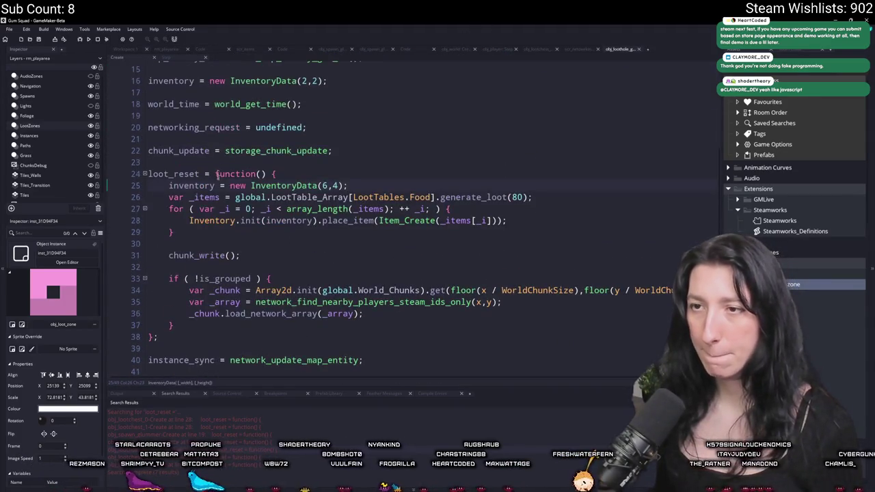
pyautogui.middleClick(294, 167)
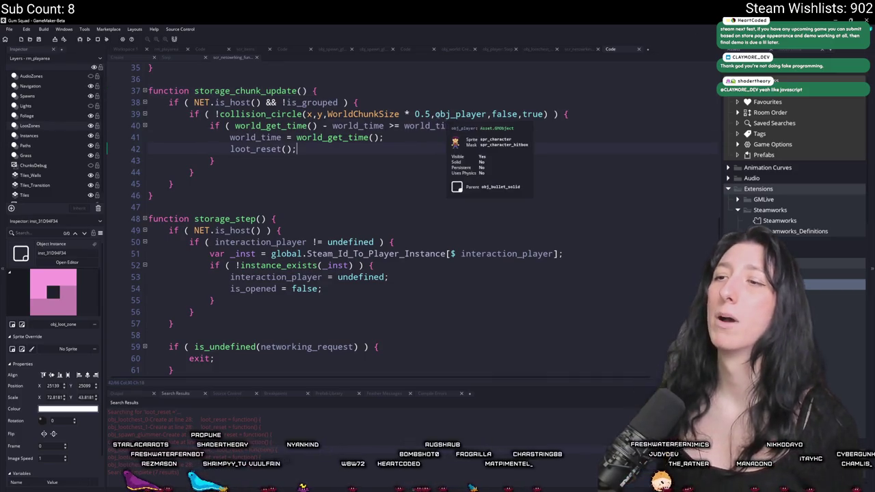
pyautogui.click(146, 58)
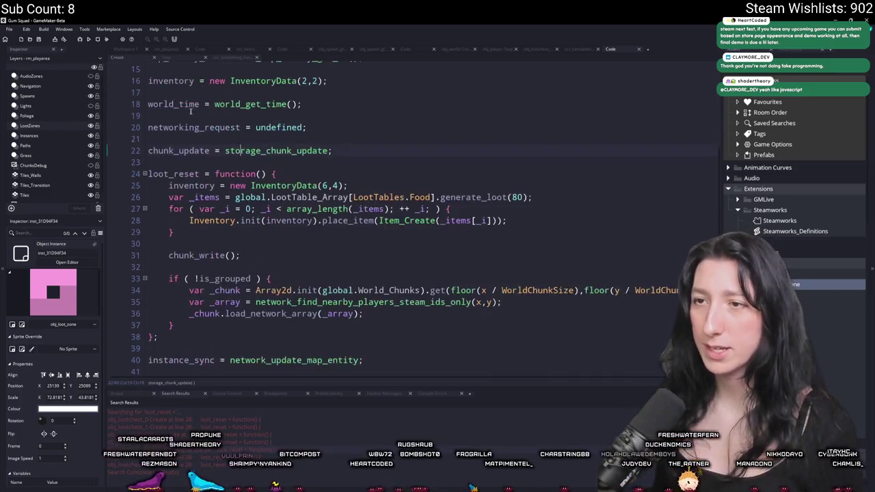
pyautogui.scroll(1, 311, 162)
pyautogui.hotkey('ctrl', 'f')
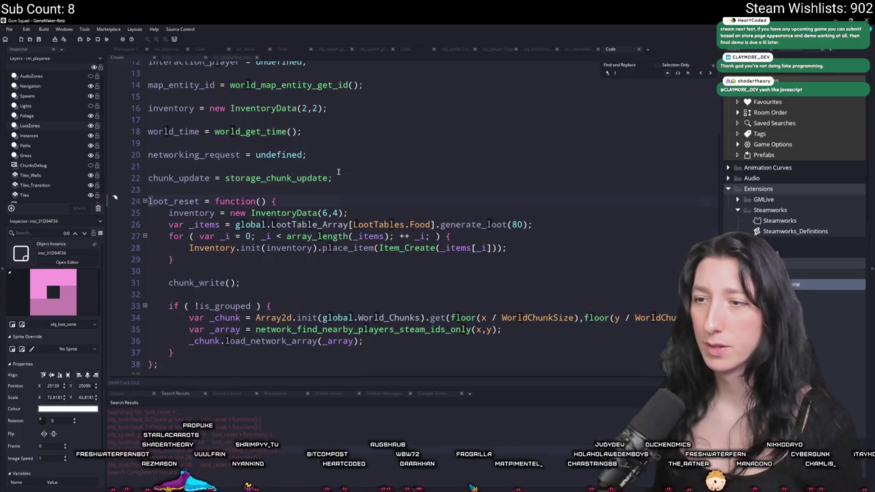
pyautogui.scroll(4, 422, 227)
pyautogui.click(712, 66)
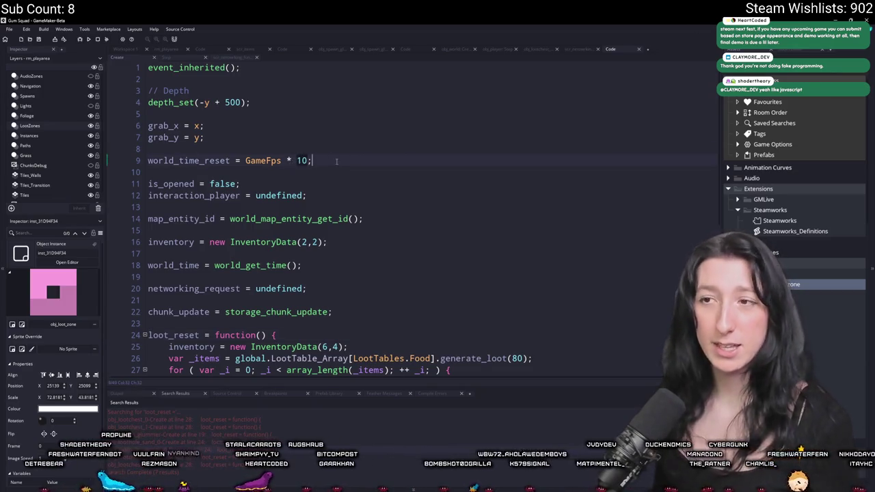
# - Change world_time_reset on line 9 from GameFps * 10 to 10 and run the game
pyautogui.moveTo(249, 159); pyautogui.dragTo(156, 164)
pyautogui.hotkey('ctrl', 'shift', 'f')
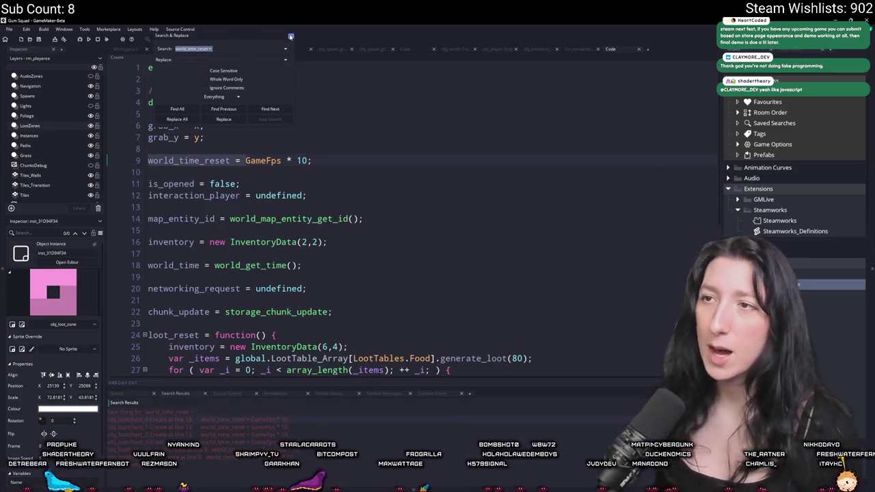
pyautogui.click(332, 169)
pyautogui.click(245, 160)
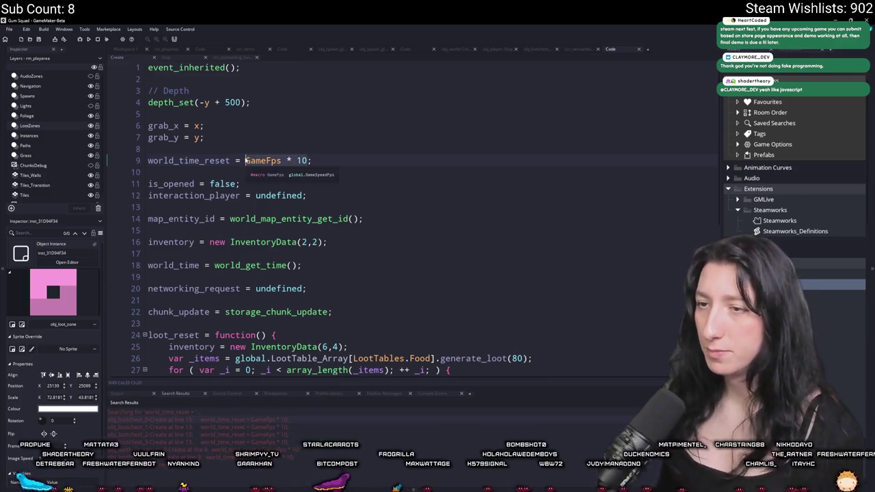
pyautogui.hotkey('ctrl', 'Delete')
pyautogui.hotkey('ctrl', 'Delete')
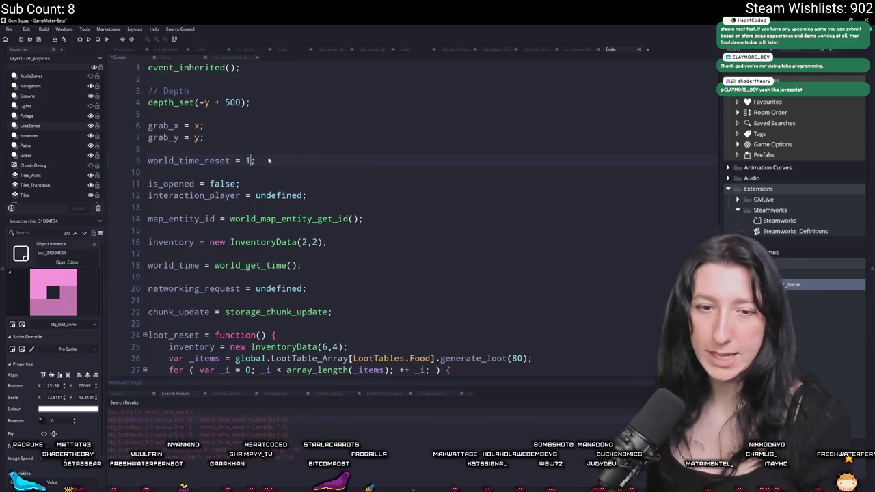
pyautogui.press('F5')
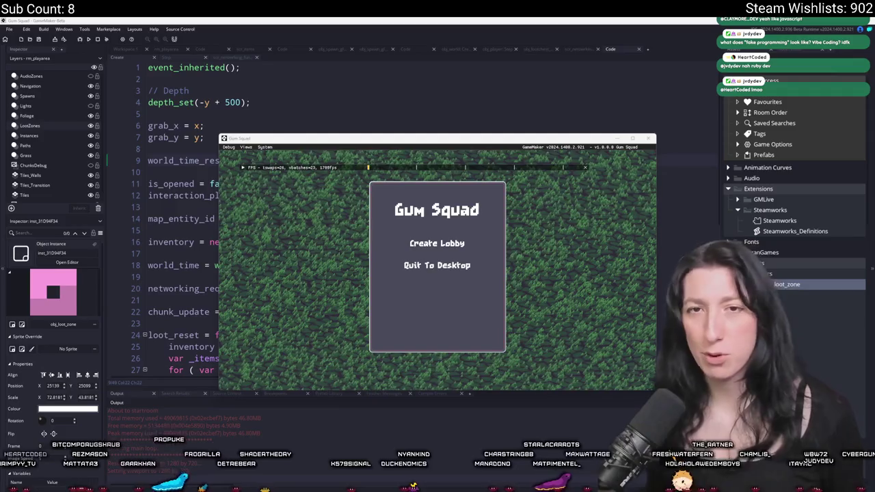
# - Maximize the game, create a lobby, and walk the character around the base
pyautogui.doubleClick(461, 144)
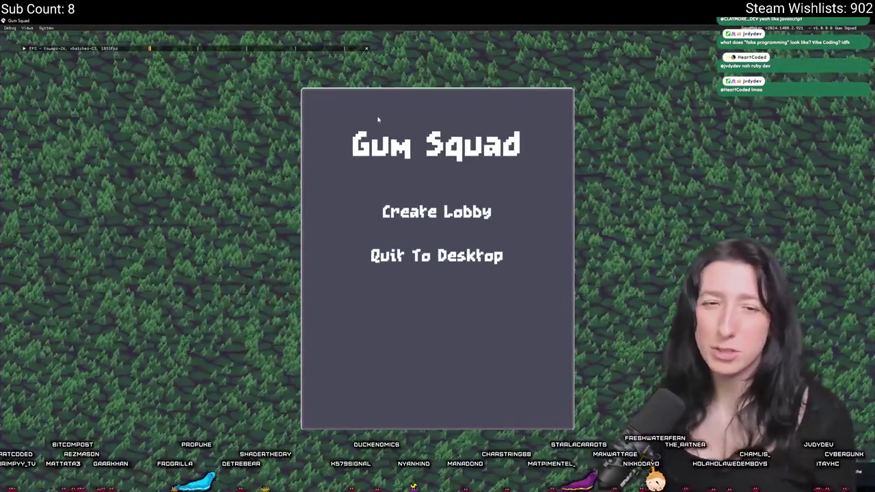
pyautogui.click(393, 211)
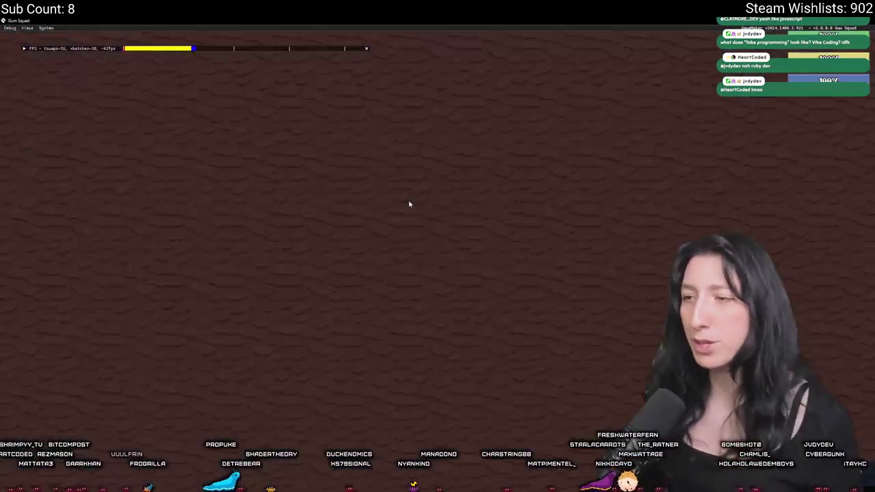
pyautogui.press('a')
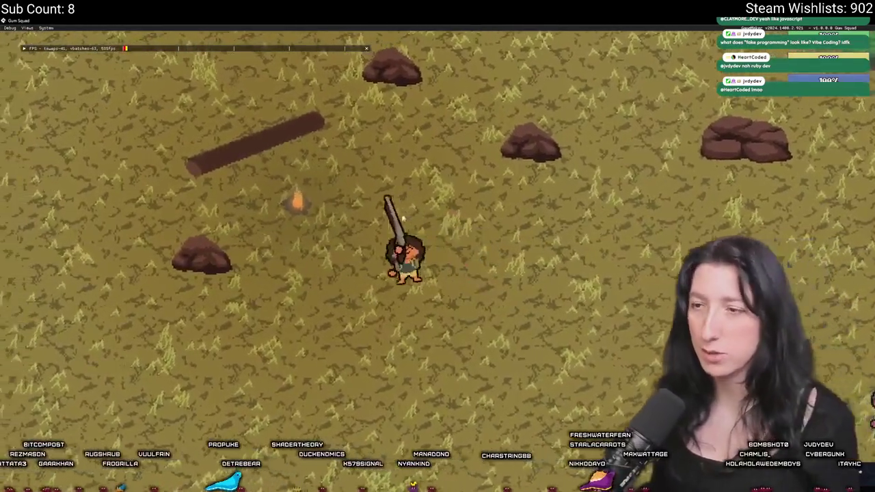
pyautogui.press('s')
pyautogui.press('w')
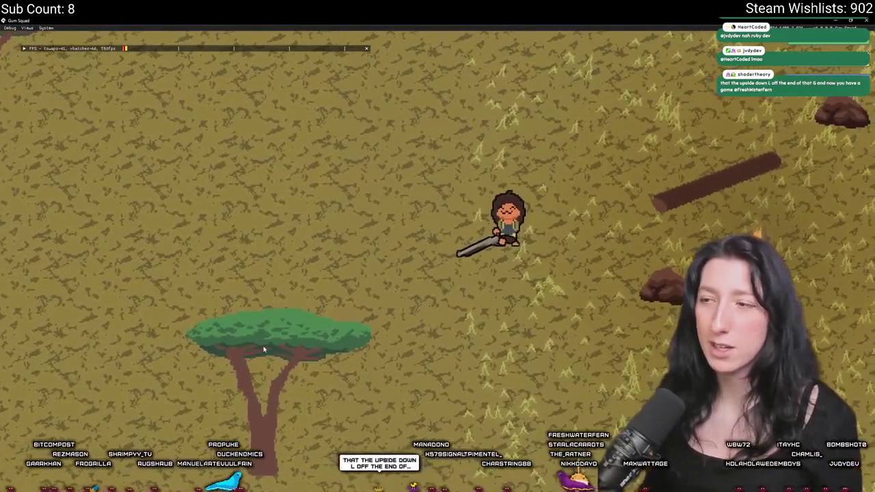
pyautogui.scroll(-5, 264, 348)
pyautogui.press('s')
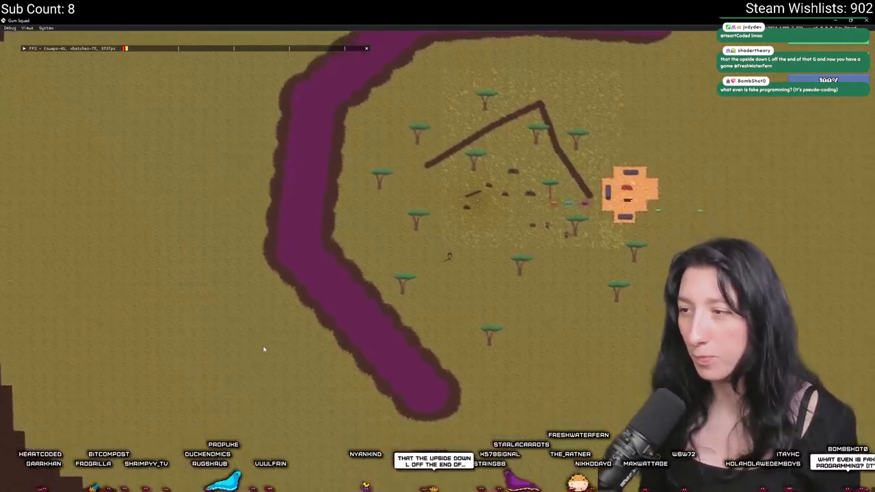
# - Walk the character past the loot crates and enemy, then quit the test run
pyautogui.scroll(3, 264, 349)
pyautogui.scroll(3, 263, 348)
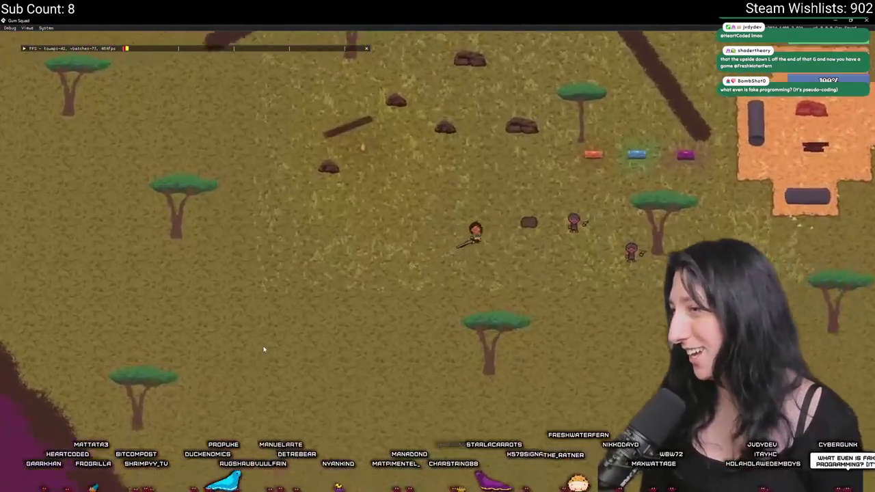
pyautogui.scroll(-5, 263, 349)
pyautogui.scroll(5, 264, 348)
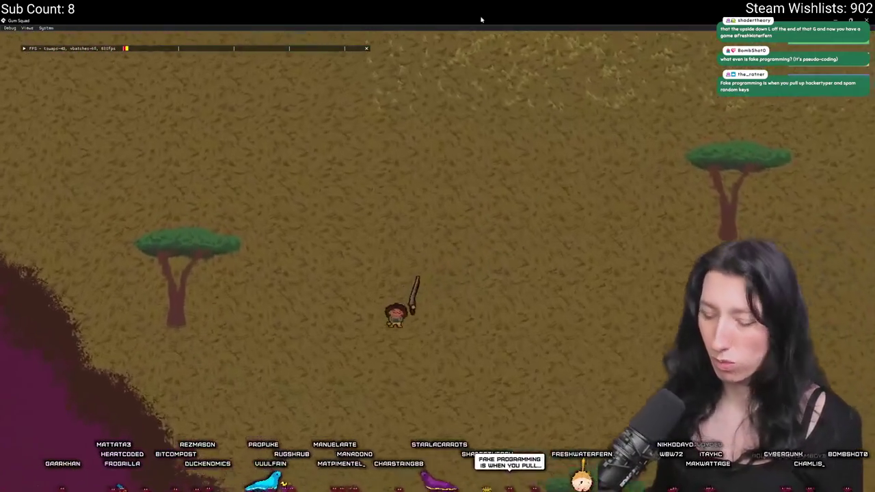
pyautogui.scroll(-5, 478, 20)
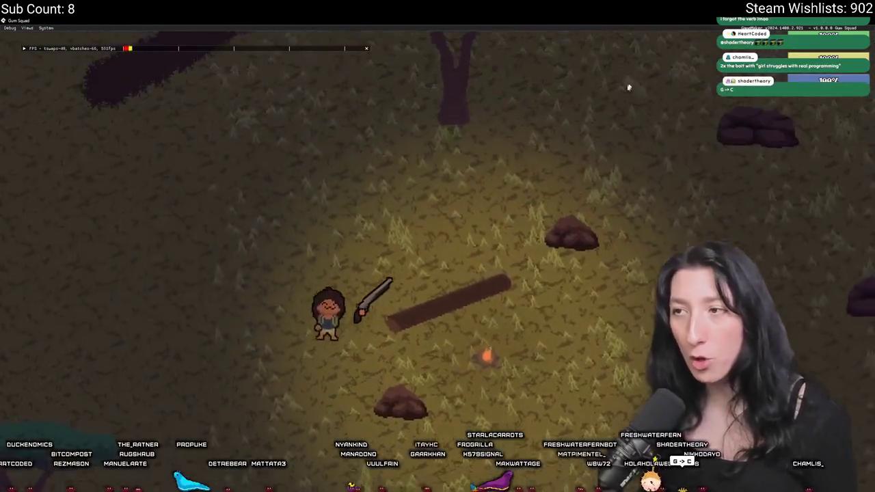
pyautogui.press('d')
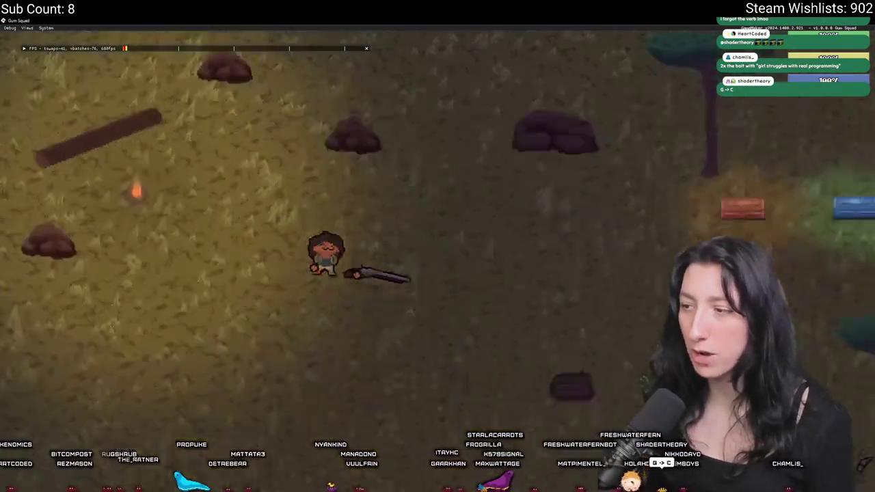
pyautogui.press('s')
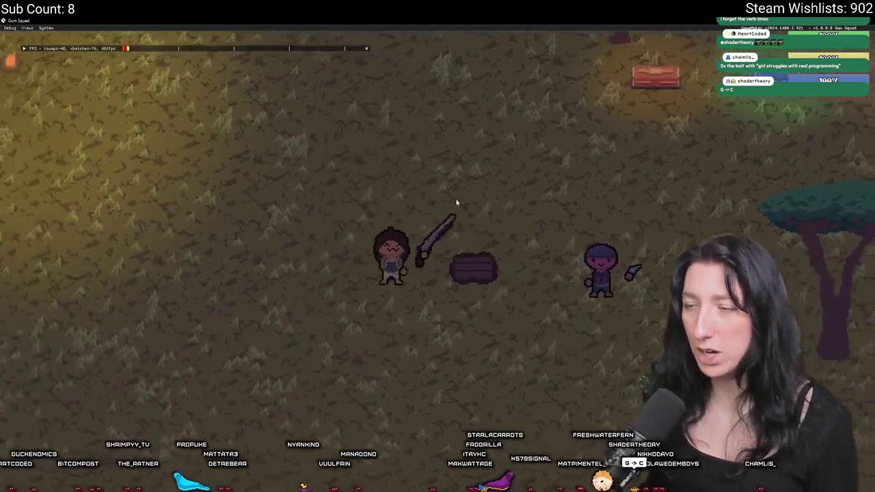
pyautogui.press('a')
pyautogui.press('Escape')
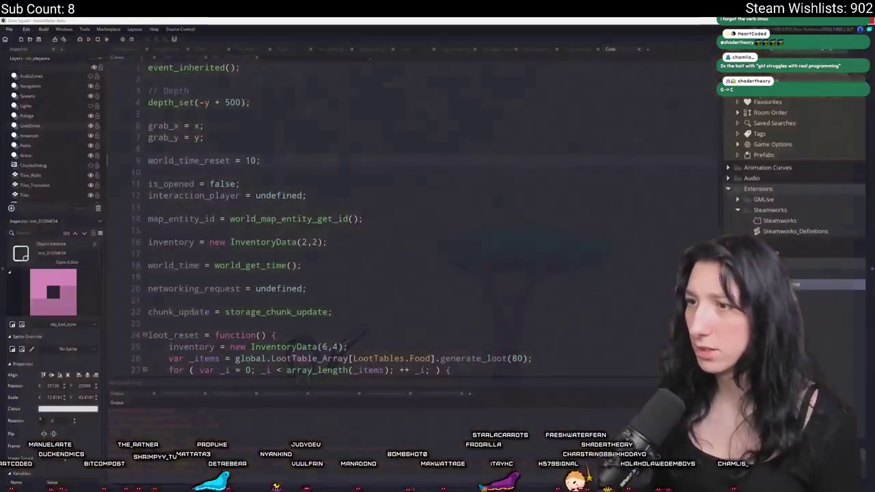
# - Add show_message("FWICK"); on a new line after loot_reset() in storage_chunk_update
pyautogui.click(152, 60)
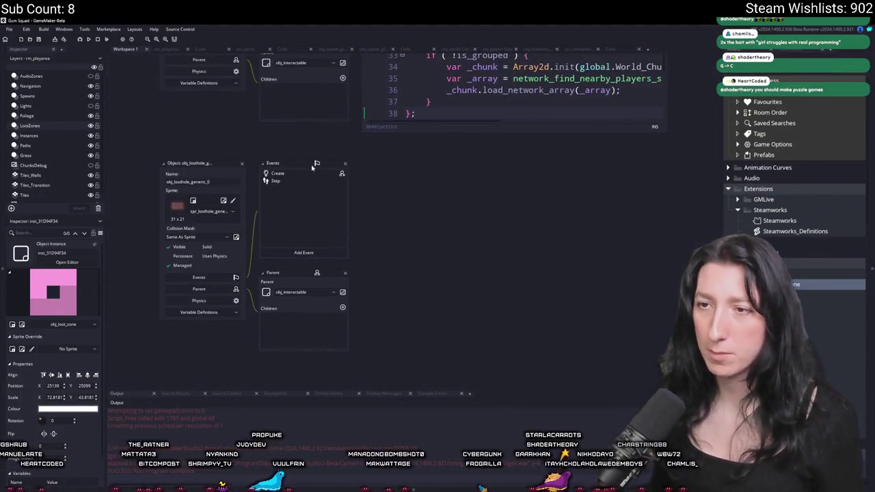
pyautogui.doubleClick(294, 175)
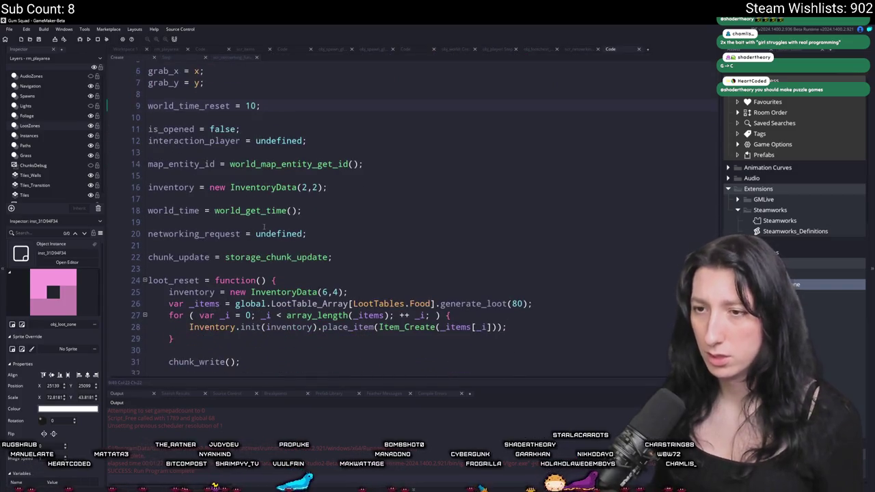
pyautogui.scroll(-1, 282, 256)
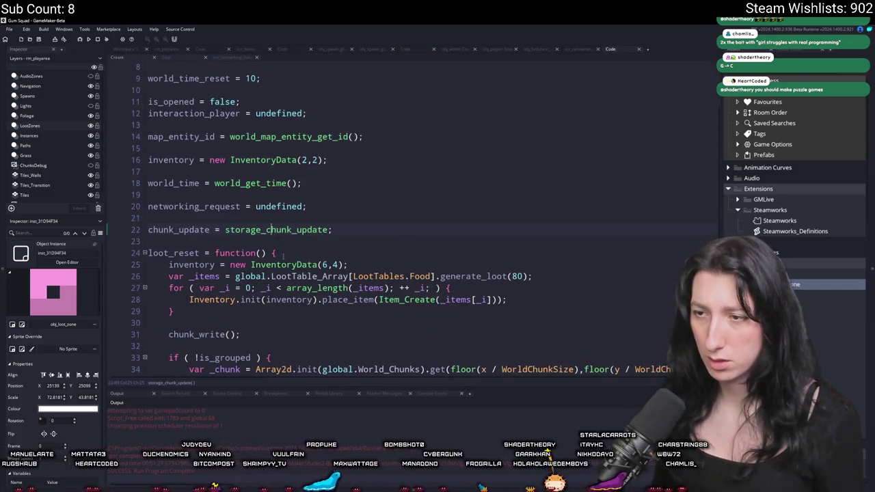
pyautogui.scroll(-1, 283, 255)
pyautogui.scroll(-10, 330, 270)
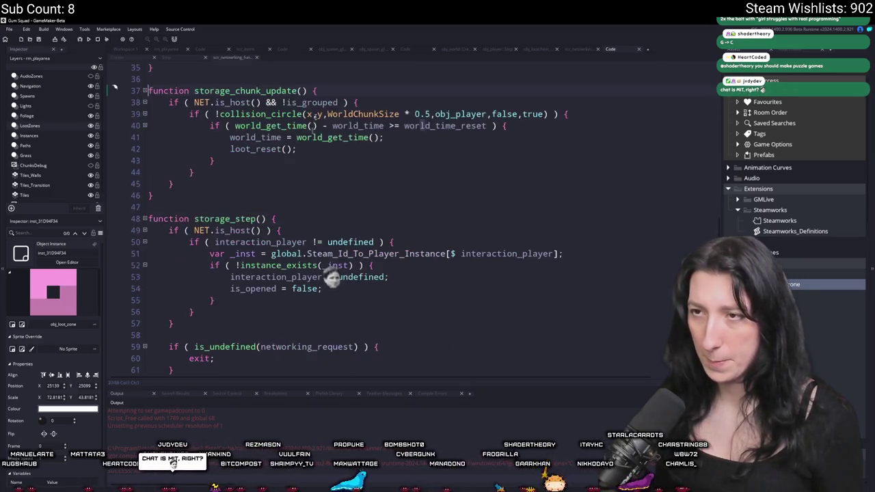
pyautogui.click(396, 150)
pyautogui.press('Return')
pyautogui.press('Return')
pyautogui.write('show_mes')
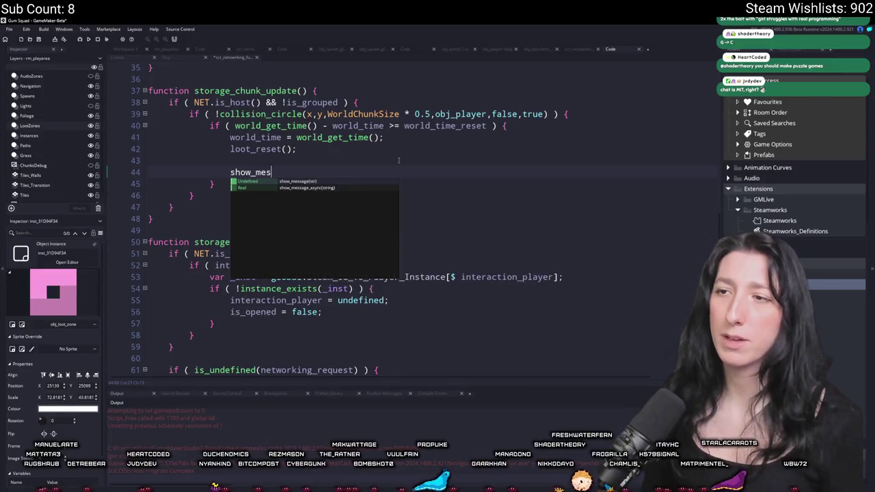
pyautogui.write('agei"FWICK");')
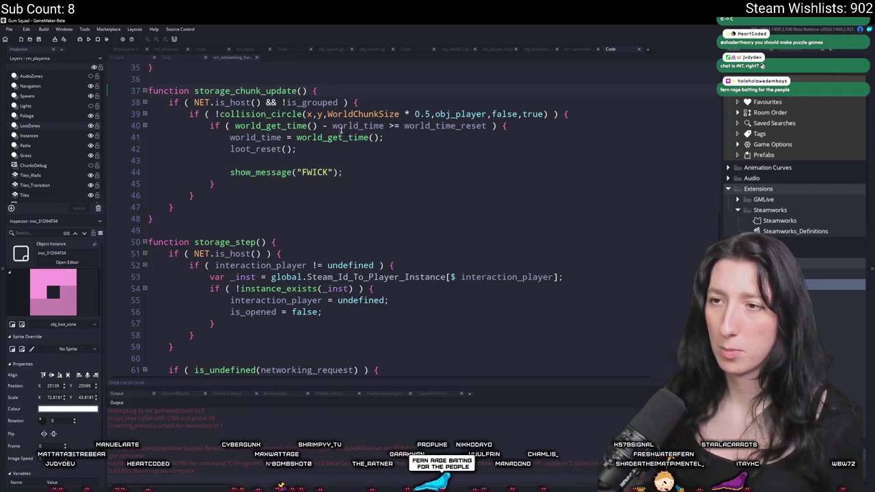
# - Add a log line on line 39 with the copied elapsed-time condition and world_time_reset
pyautogui.click(250, 126)
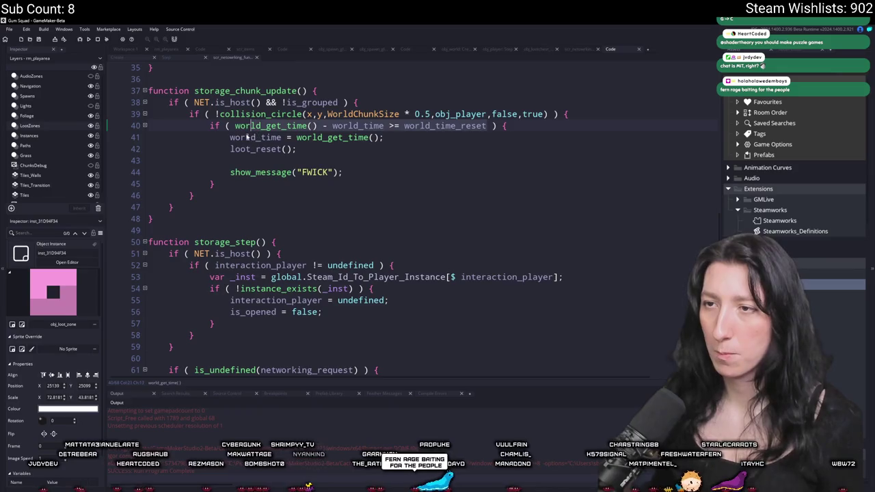
pyautogui.hotkey('ctrl', 'c')
pyautogui.click(366, 102)
pyautogui.press('Return')
pyautogui.write('log(')
pyautogui.hotkey('ctrl', 'v')
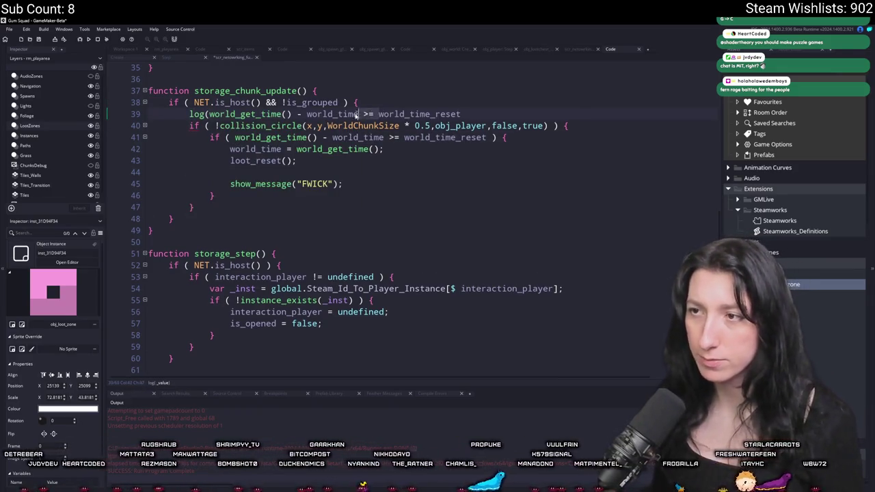
pyautogui.write(',')
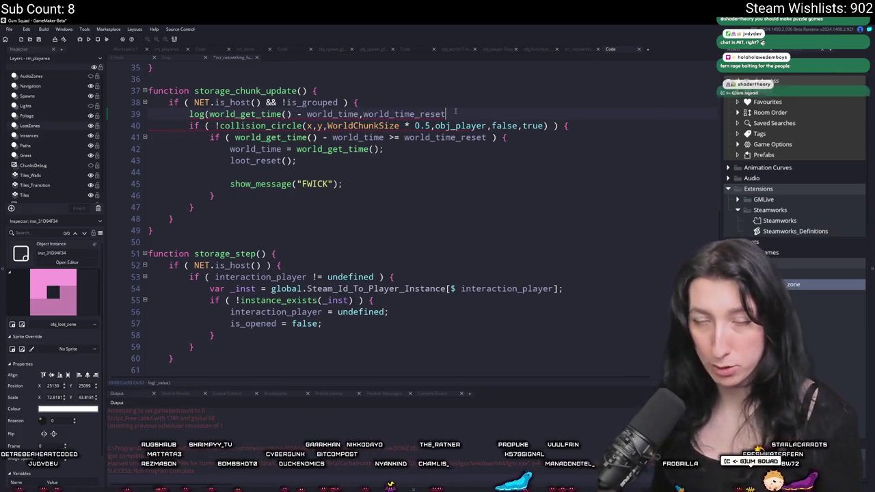
pyautogui.click(453, 114)
pyautogui.write(')')
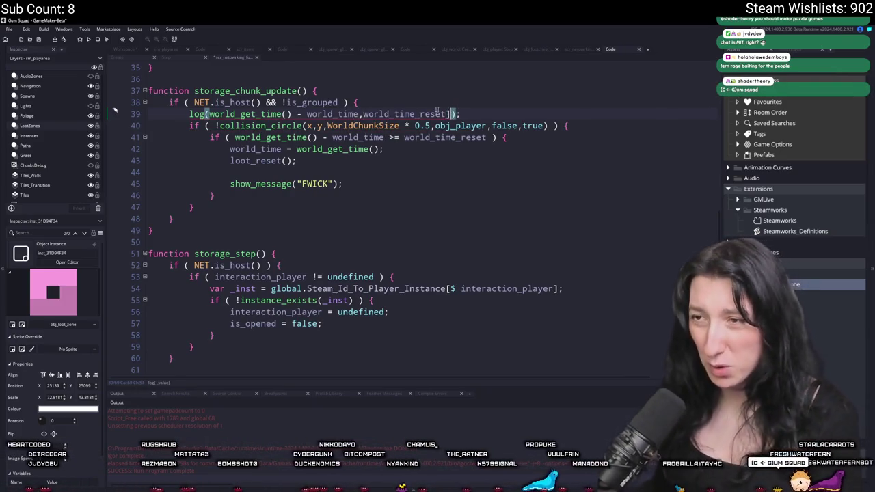
pyautogui.write('[')
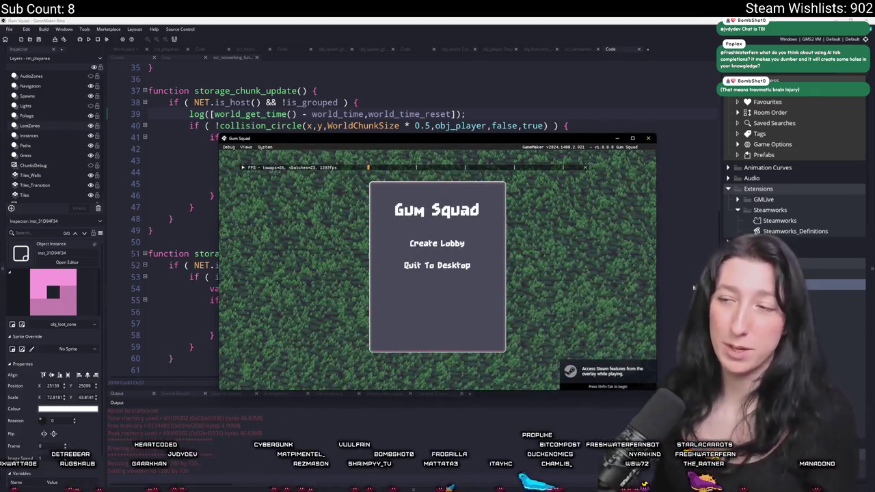
# - Create a lobby, walk the character right and up, toggle the world map, then close the game
pyautogui.click(440, 243)
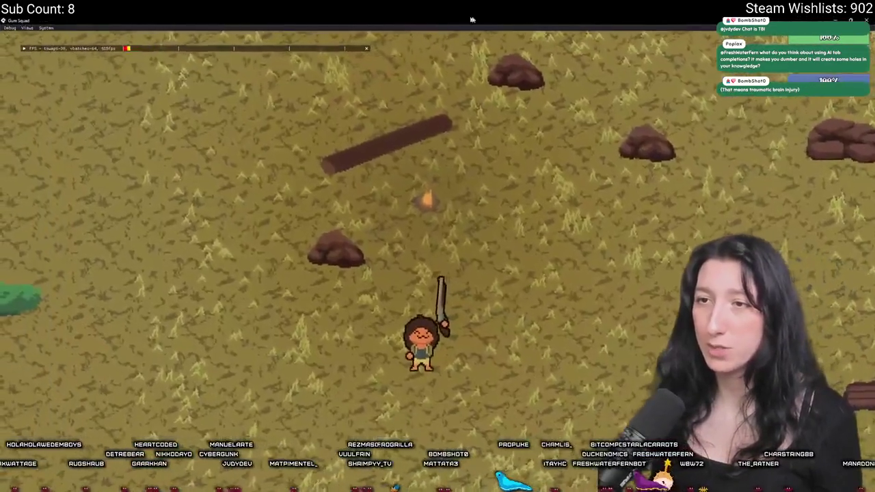
pyautogui.press('d')
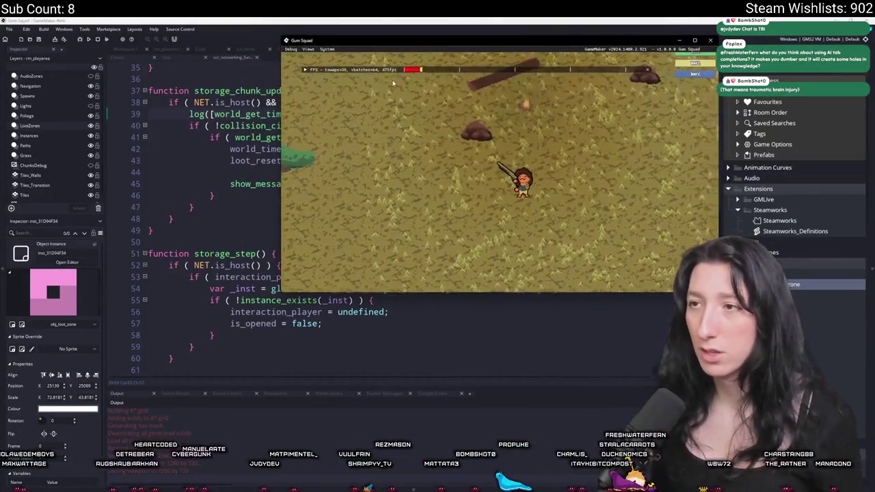
pyautogui.press('d')
pyautogui.press('w')
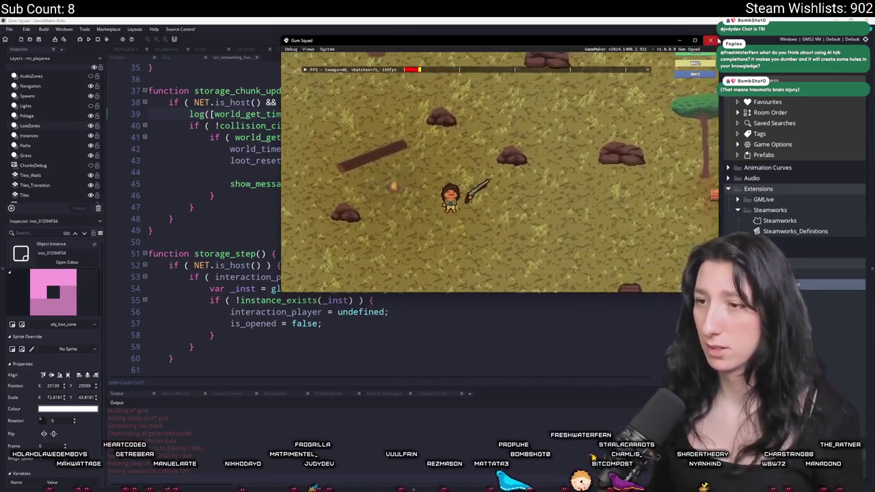
pyautogui.press('m')
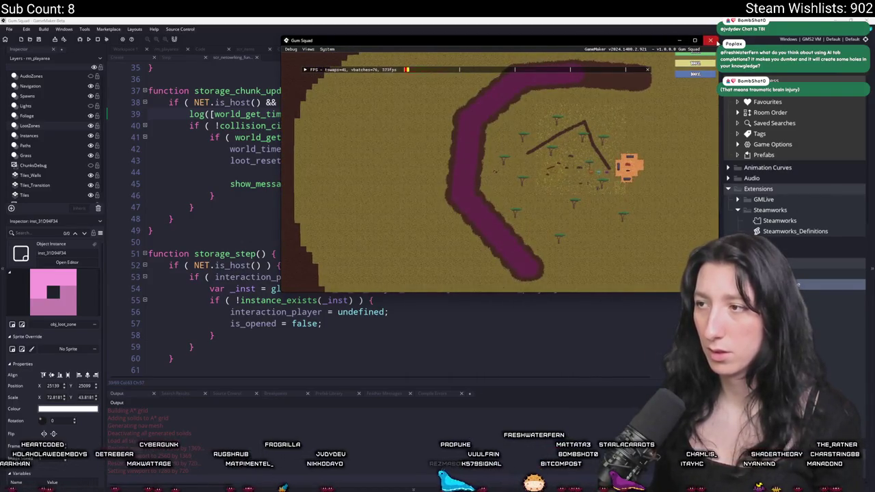
pyautogui.press('m')
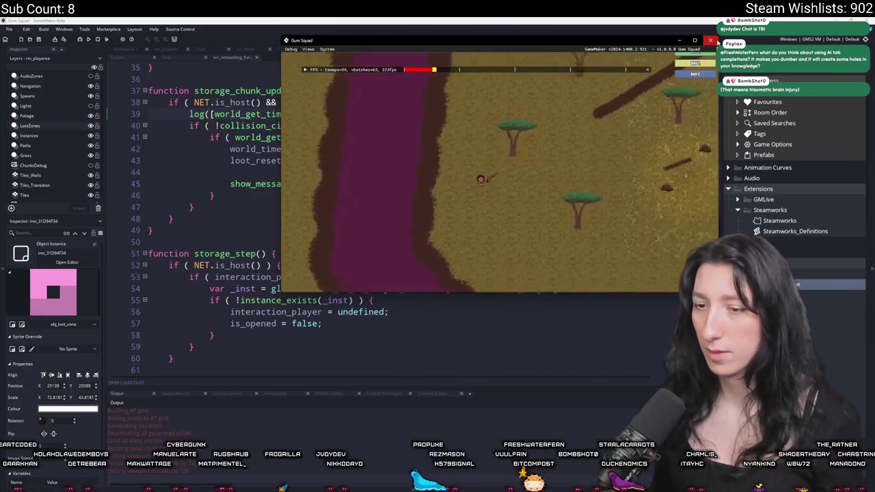
pyautogui.press('Escape')
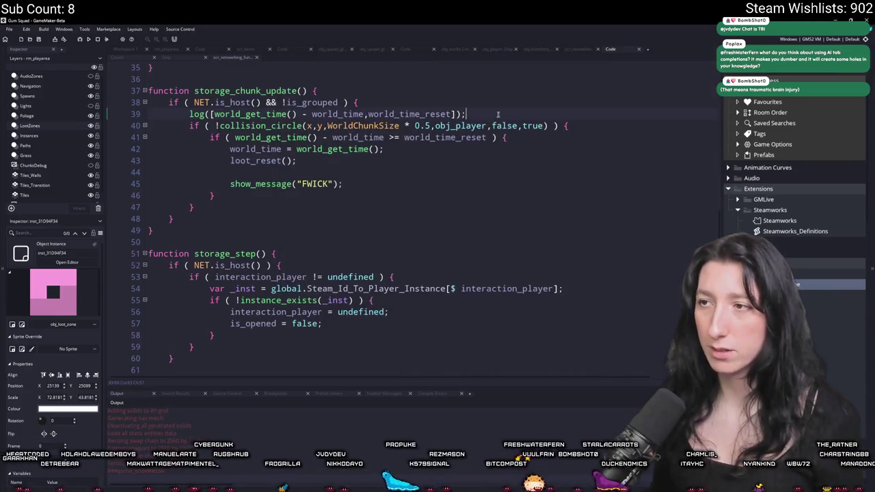
# - Go to the storage_chunk_update definition from the Create event and delete its debug log line
pyautogui.click(126, 49)
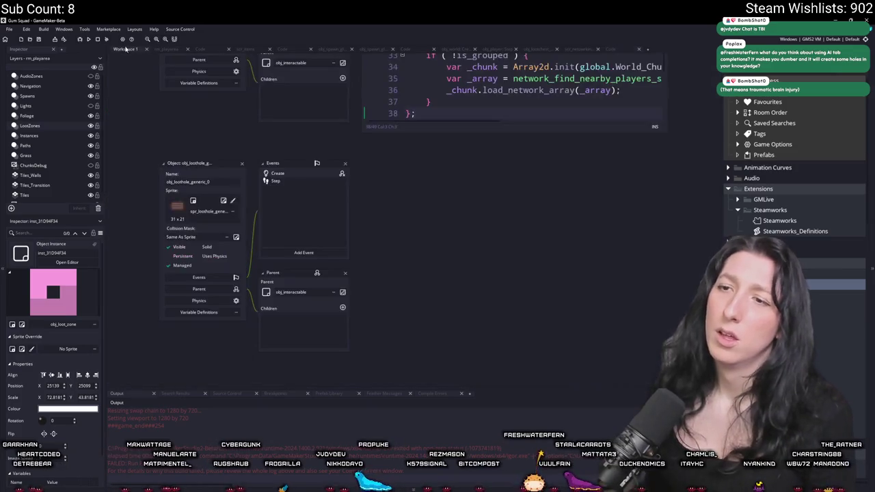
pyautogui.click(199, 313)
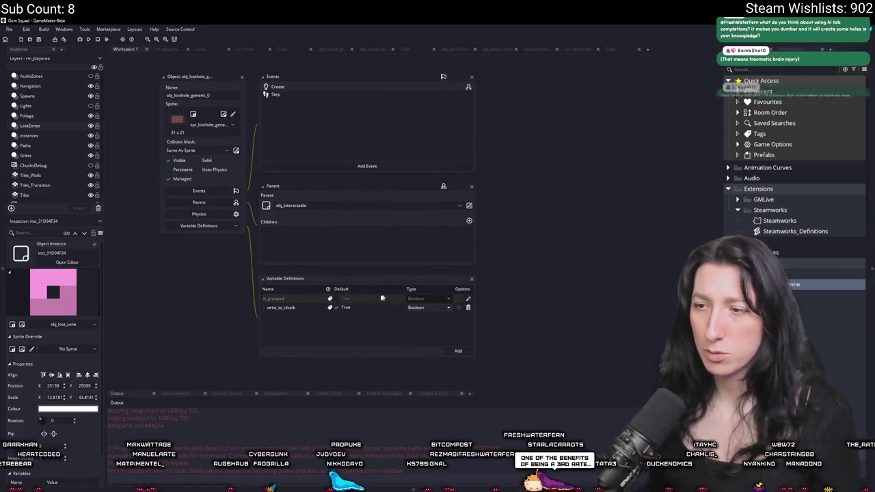
pyautogui.click(471, 280)
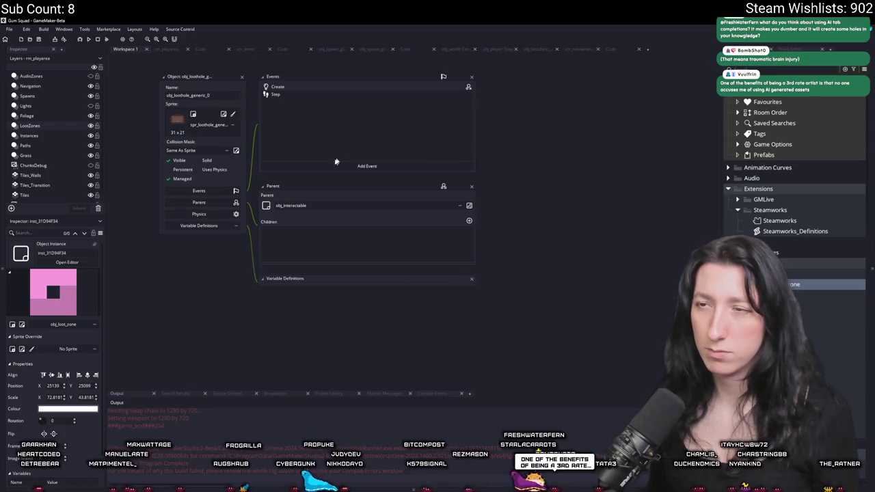
pyautogui.doubleClick(287, 128)
pyautogui.click(168, 60)
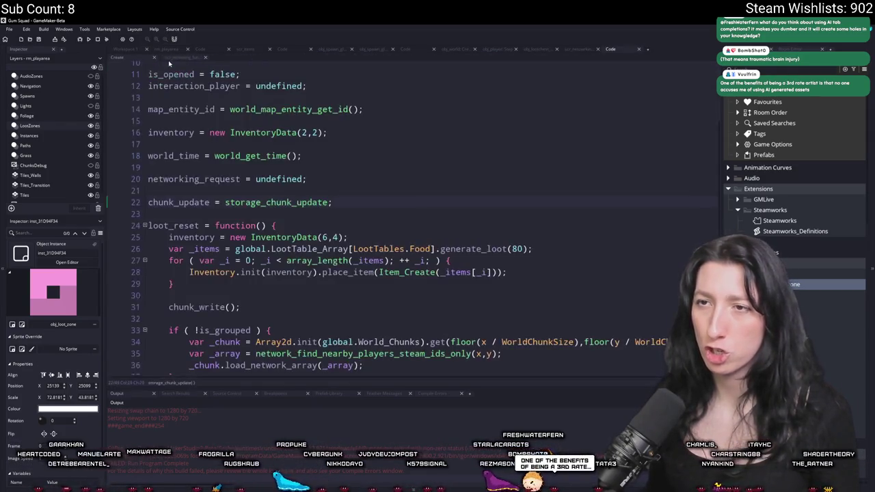
pyautogui.press('Escape')
pyautogui.doubleClick(250, 121)
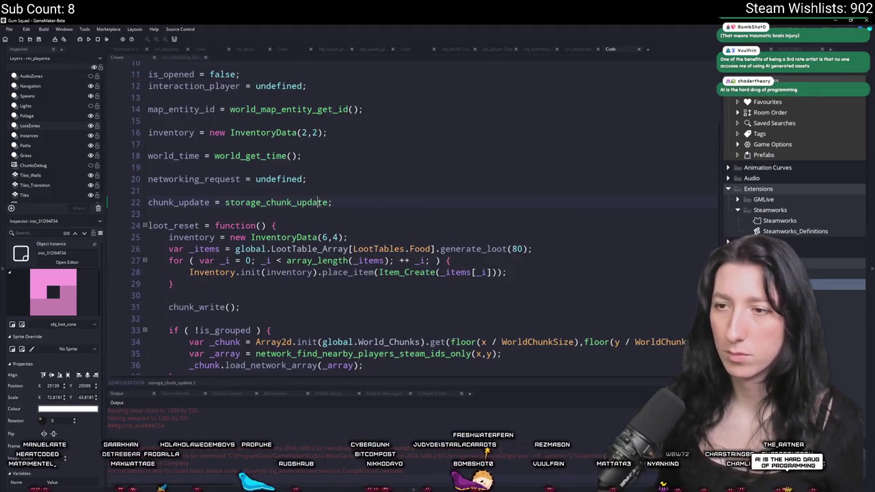
pyautogui.press('F12')
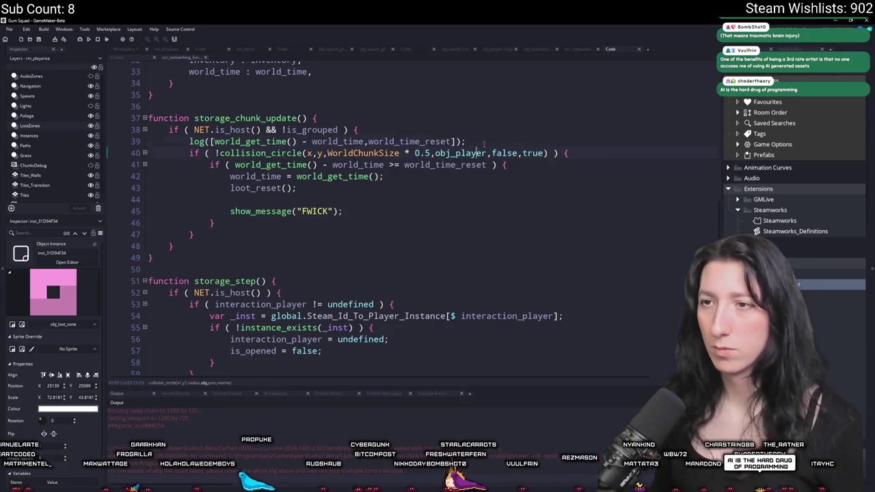
pyautogui.press('F12')
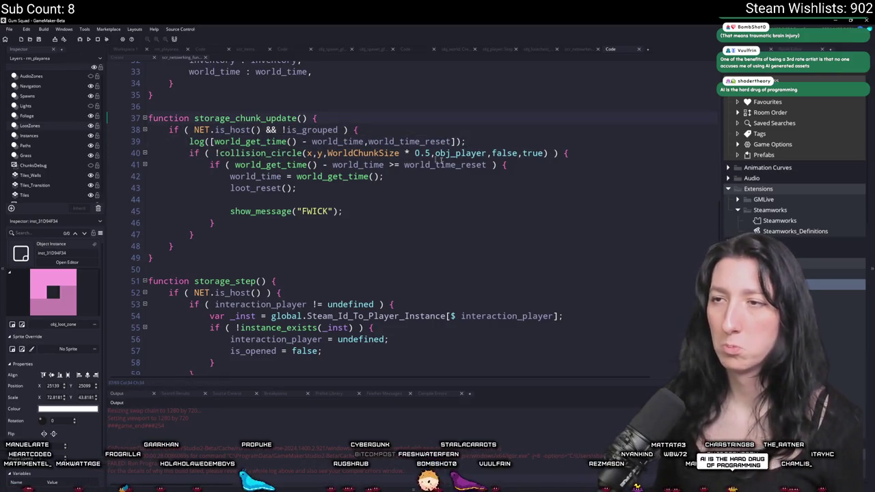
pyautogui.moveTo(480, 141); pyautogui.dragTo(358, 129)
pyautogui.press('BackSpace')
# - Search the project for is_grouped, review the matches in obj_loot_zone's Create code, and return to the workspace
pyautogui.doubleClick(311, 129)
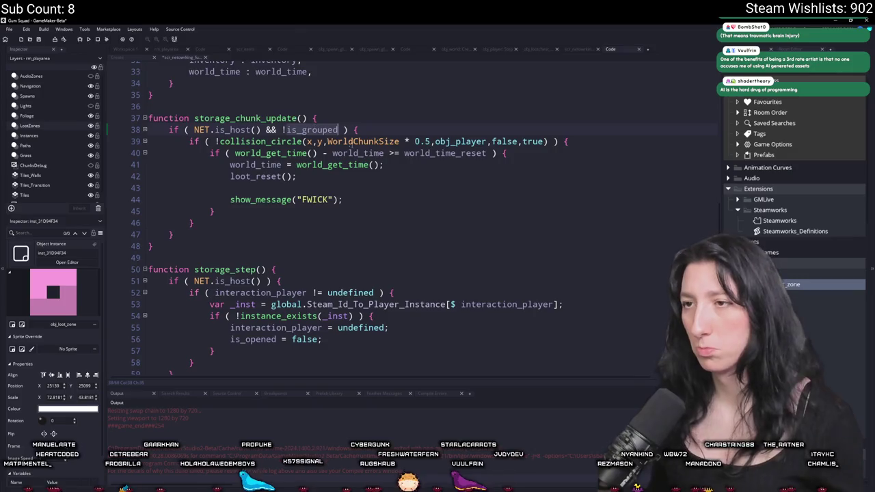
pyautogui.hotkey('ctrl', 'shift', 'f')
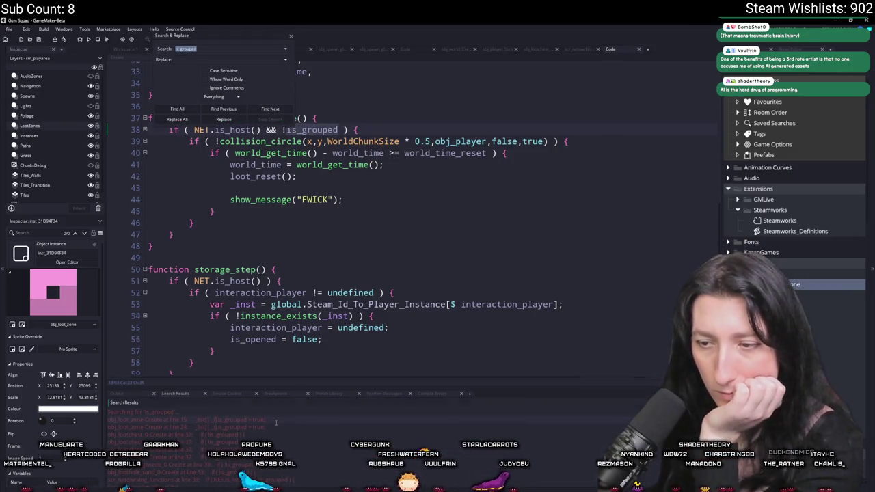
pyautogui.doubleClick(276, 421)
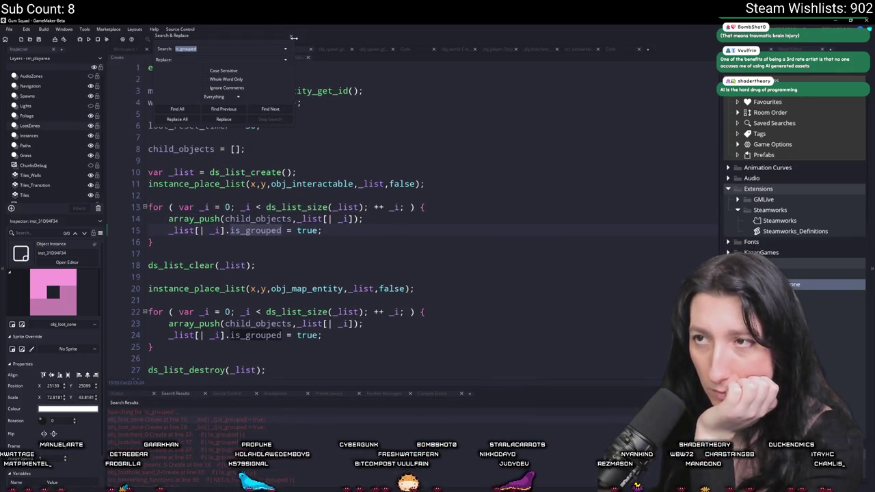
pyautogui.scroll(-2, 278, 324)
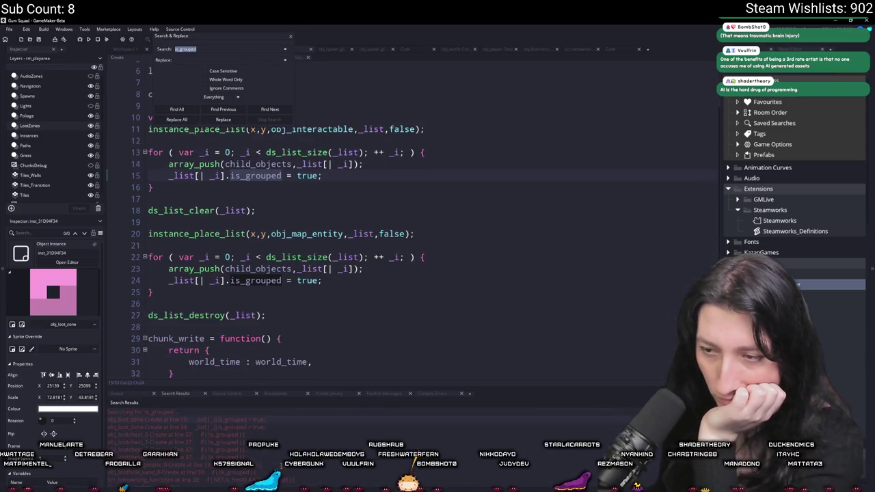
pyautogui.doubleClick(277, 425)
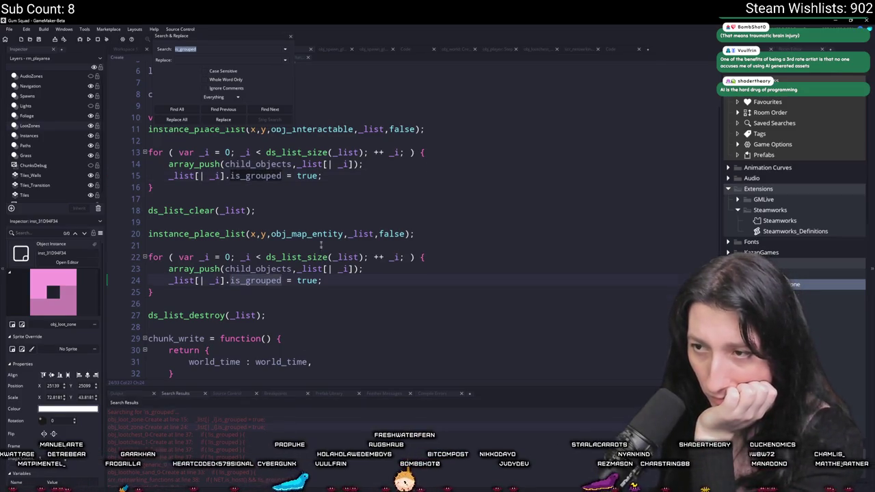
pyautogui.scroll(1, 321, 243)
pyautogui.click(290, 38)
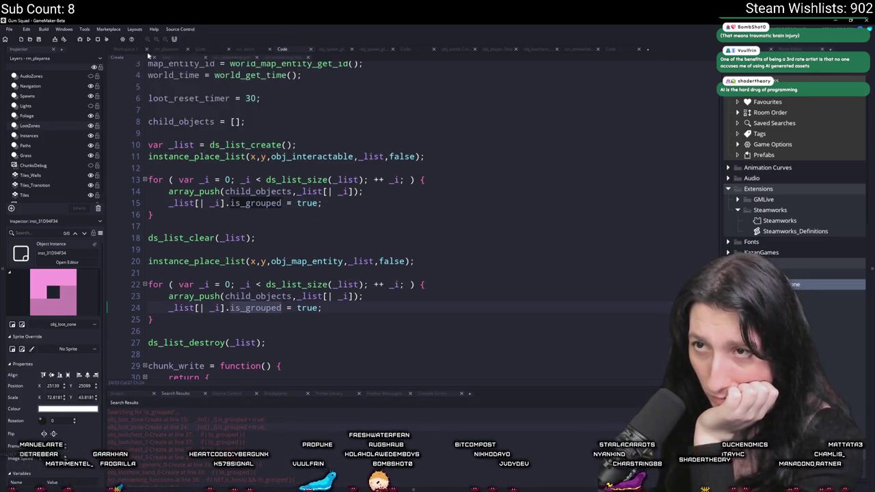
pyautogui.click(125, 51)
# - Add log(is_grouped); above storage_step() in obj_loothole_generic_0's Step event, then run the game with F5
pyautogui.doubleClick(234, 128)
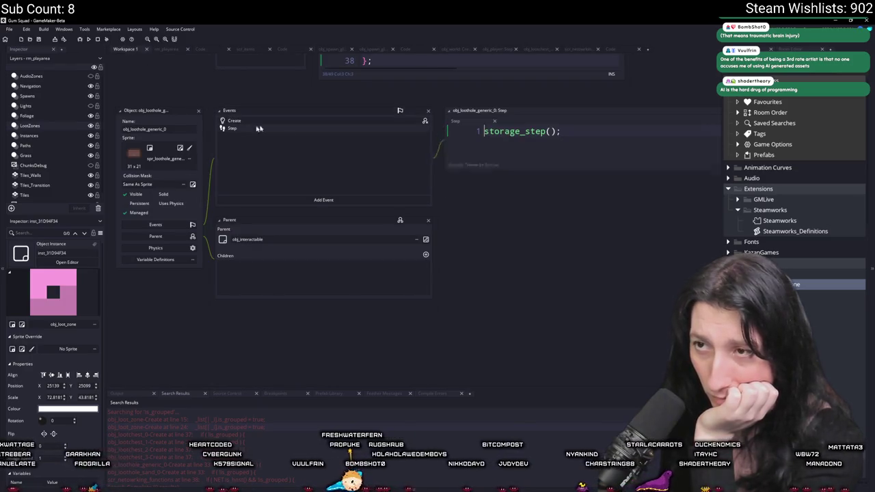
pyautogui.press('Return')
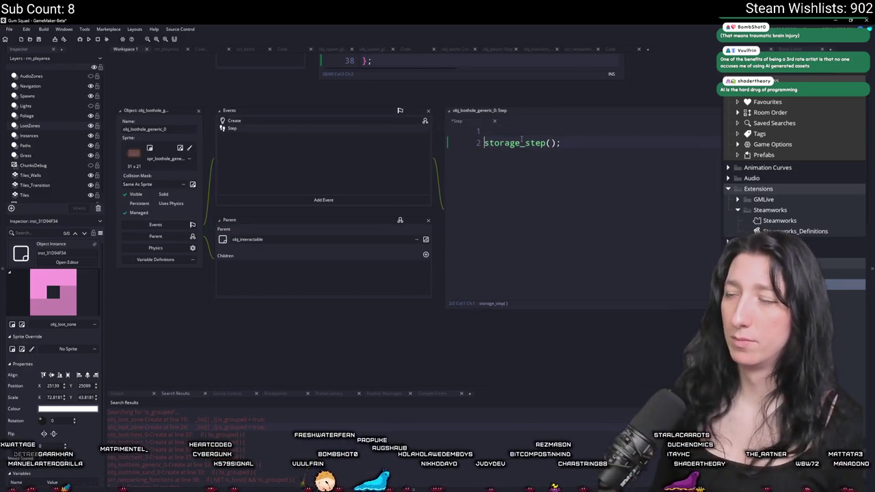
pyautogui.write('log(is_grouped);')
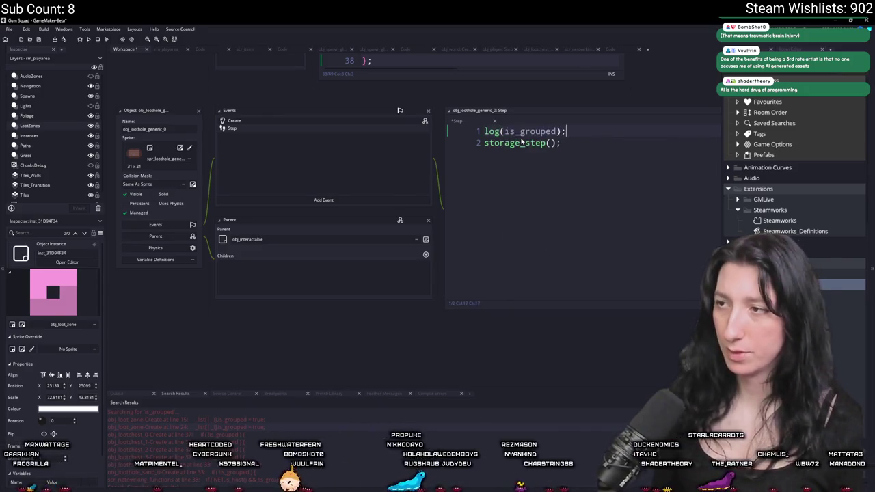
pyautogui.press('F5')
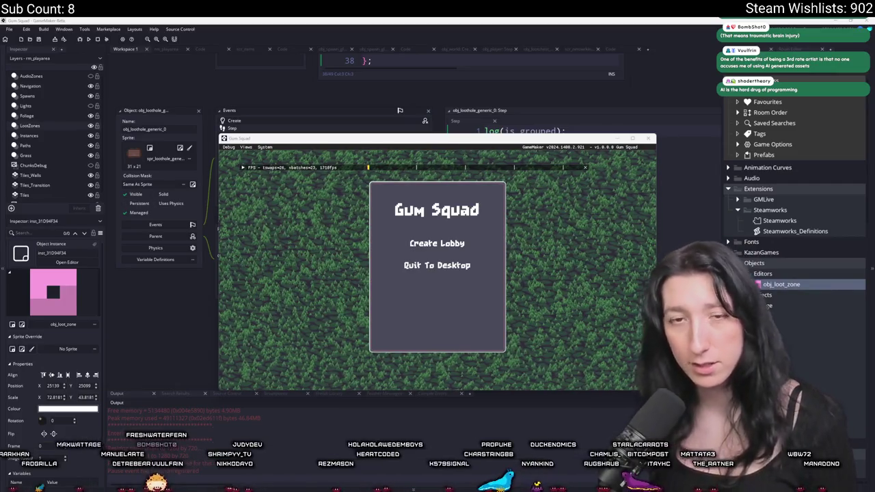
# - Replace the stream title with 'girl struggles with real programming', keeping the lowercase 'g', and save
pyautogui.hotkey('alt', 'Tab')
pyautogui.click(491, 93)
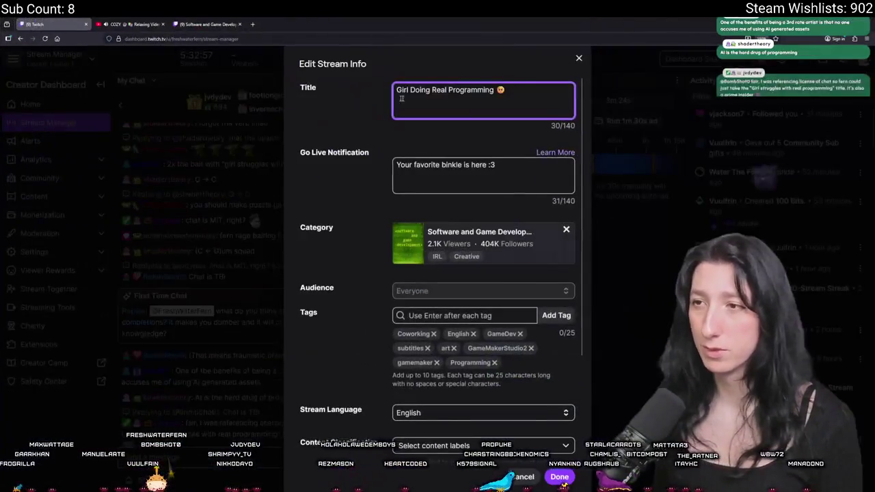
pyautogui.hotkey('ctrl', 'a')
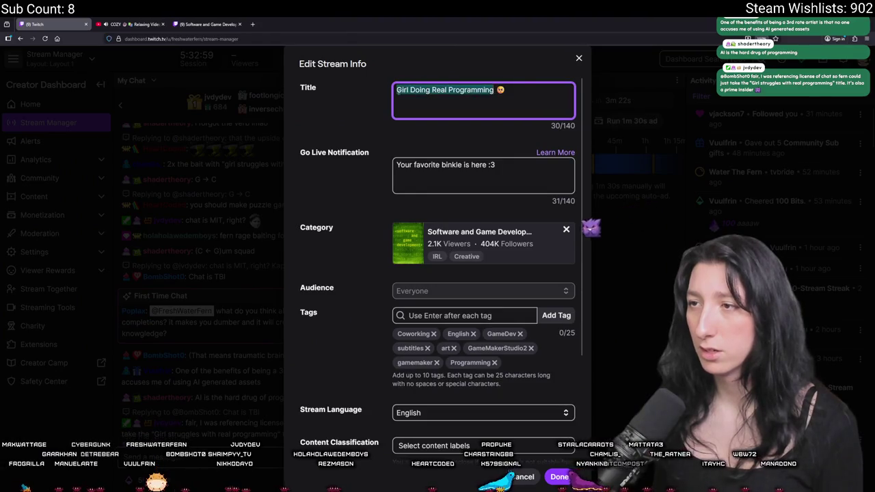
pyautogui.write('girl struggles with real programming')
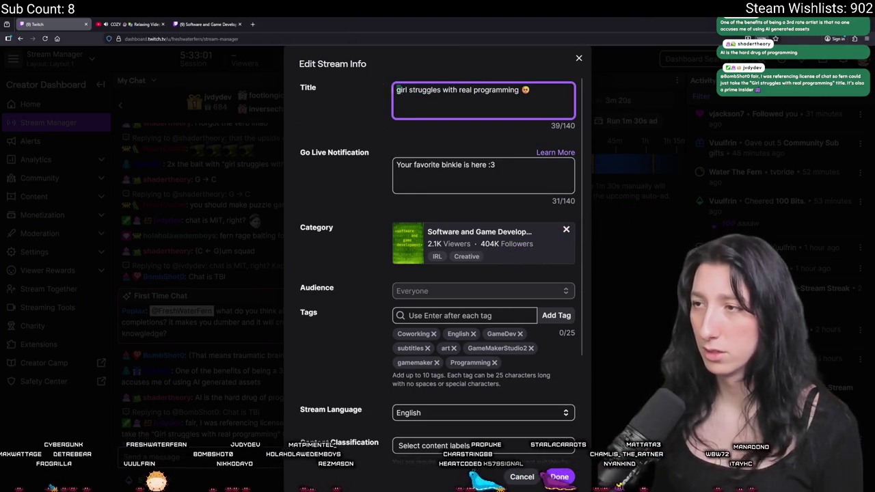
pyautogui.press('Delete')
pyautogui.write('G')
pyautogui.hotkey('ctrl', 'z')
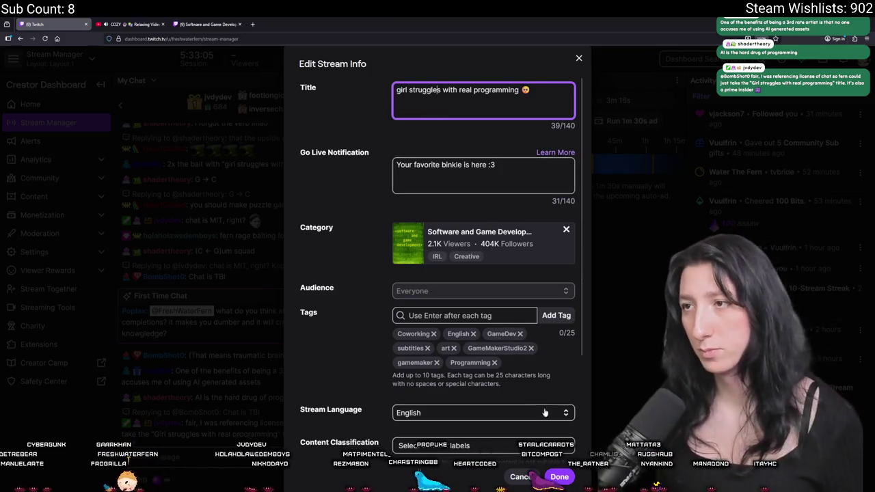
pyautogui.click(559, 476)
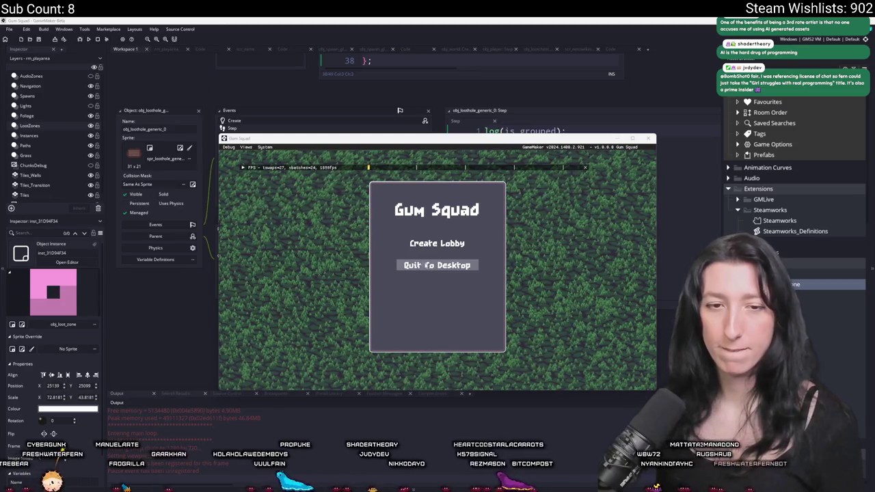
# - Create a lobby, maximize the game window, then switch back to the GameMaker editor
pyautogui.click(429, 244)
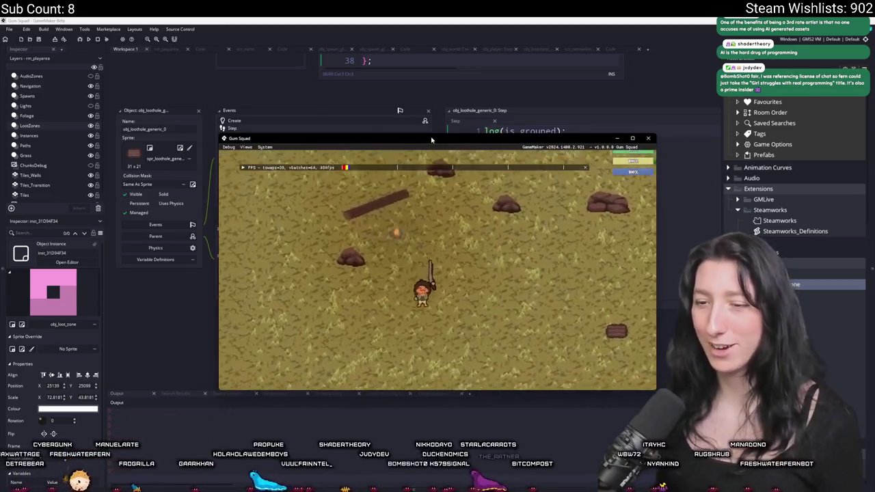
pyautogui.doubleClick(433, 139)
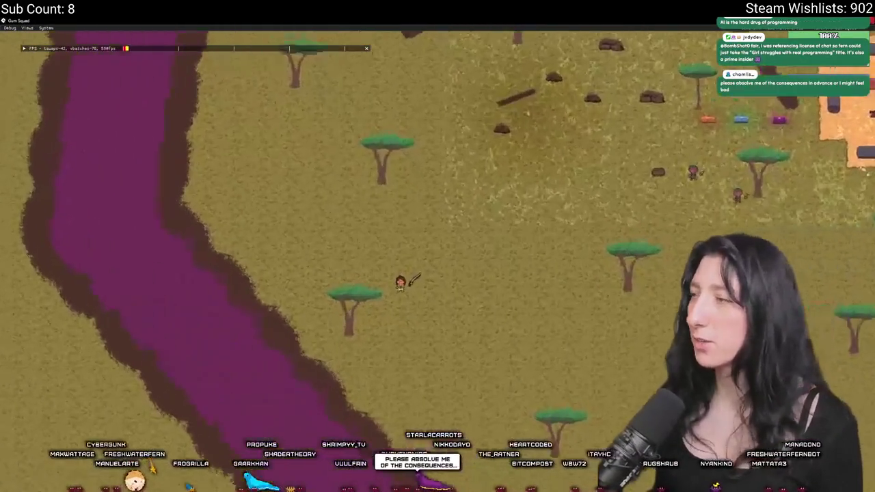
pyautogui.hotkey('alt', 'Tab')
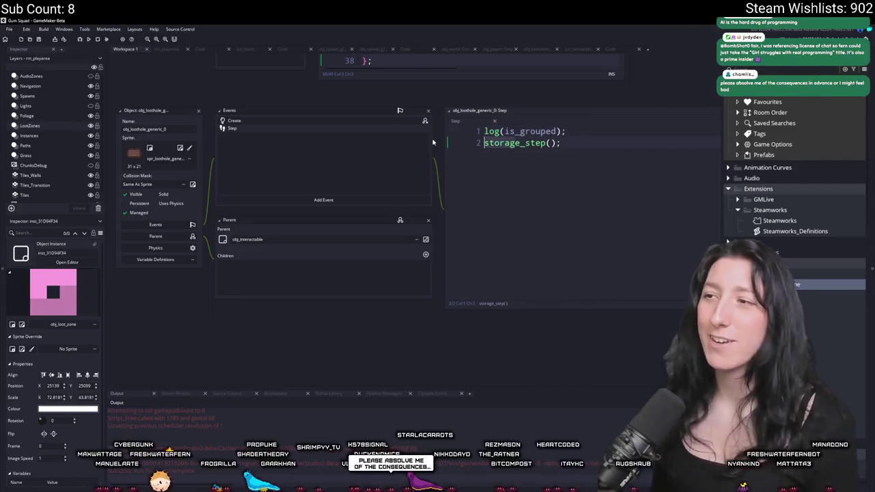
# - Delete the log(is_grouped); line and the leftover blank line from the Step event
pyautogui.hotkey('shift', 'End')
pyautogui.press('BackSpace')
pyautogui.press('Delete')
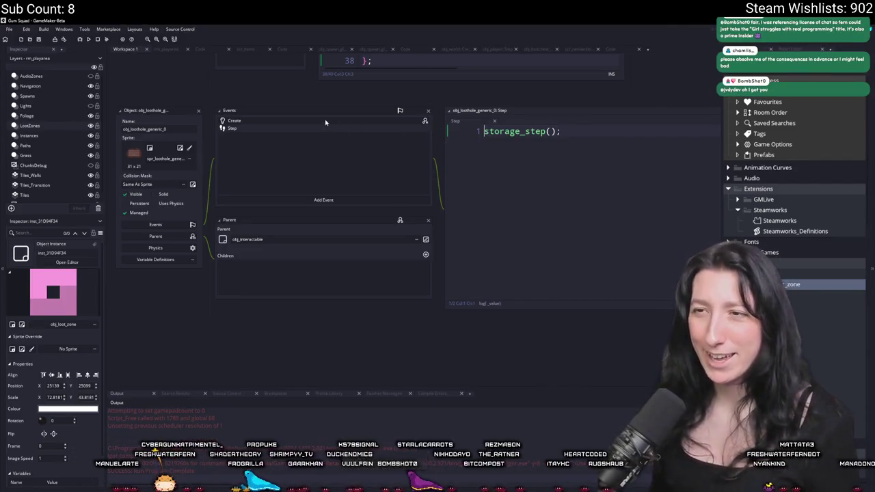
# - Scroll through the loothole's Create event code and jump to the storage_chunk_update definition
pyautogui.click(325, 122)
pyautogui.scroll(2, 352, 152)
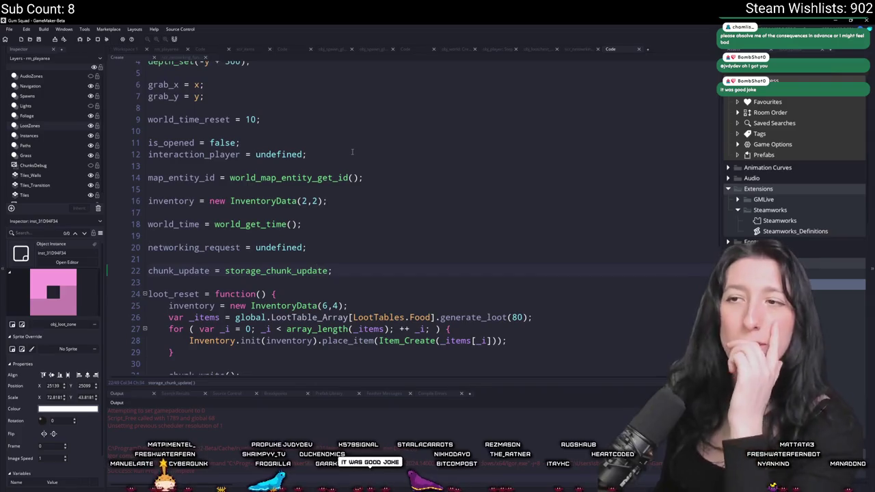
pyautogui.scroll(-7, 352, 152)
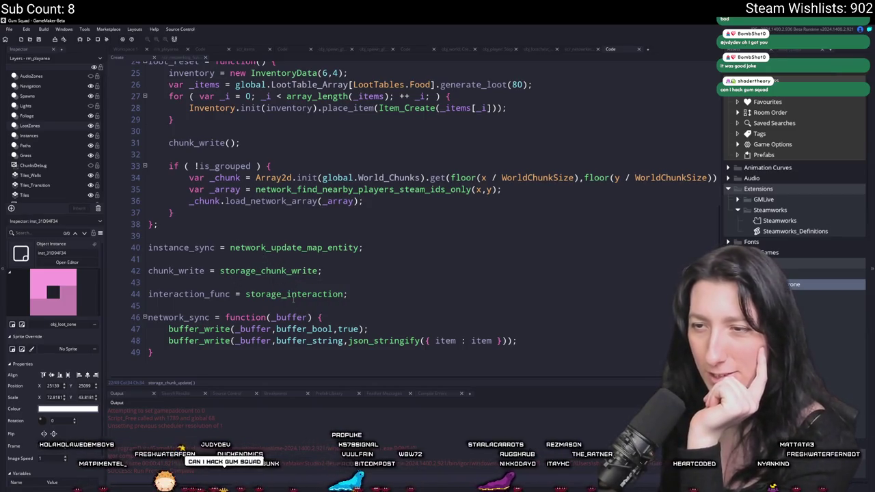
pyautogui.scroll(3, 299, 179)
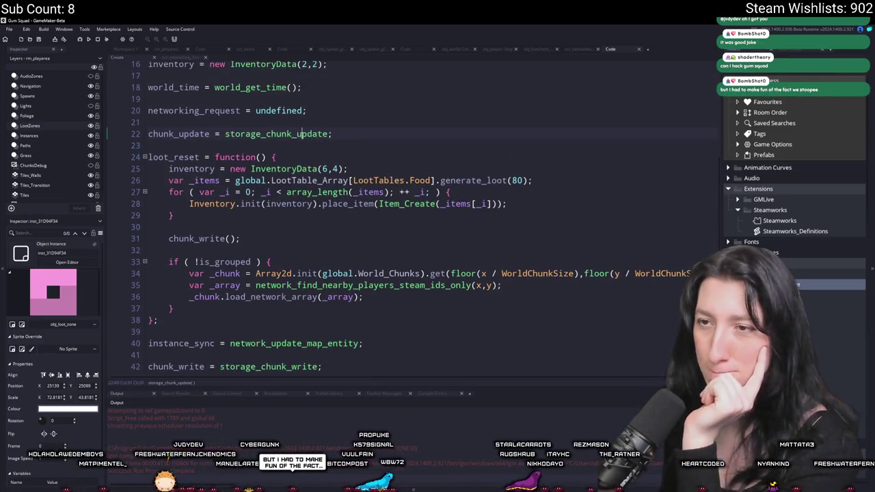
pyautogui.middleClick(301, 135)
# - Remove the FWICK show_message debug line from storage_chunk_update, keeping the log line
pyautogui.click(385, 127)
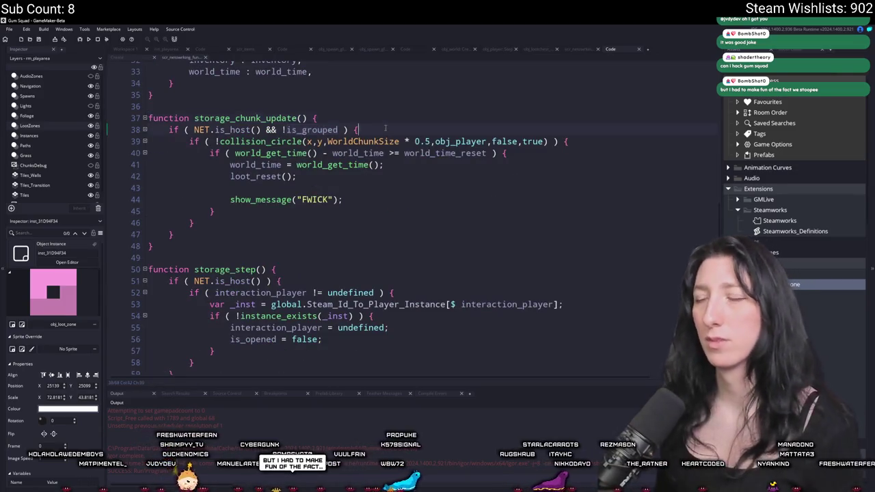
pyautogui.moveTo(356, 199); pyautogui.dragTo(362, 184)
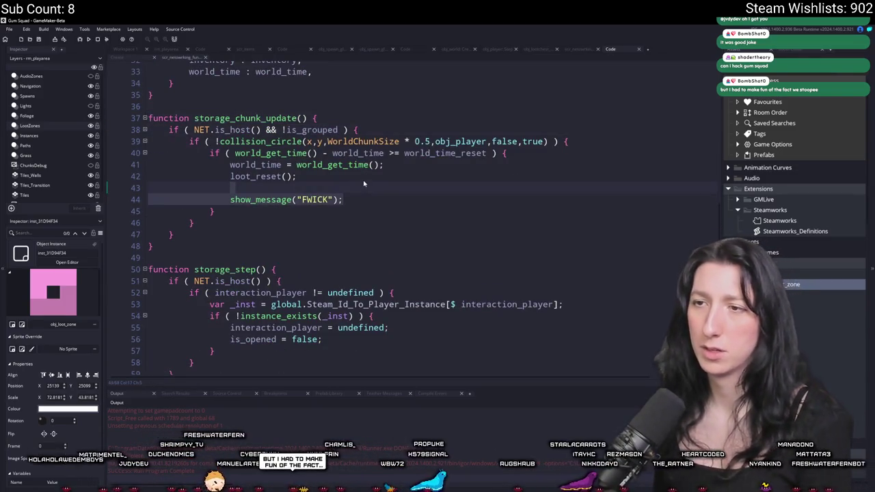
pyautogui.press('BackSpace')
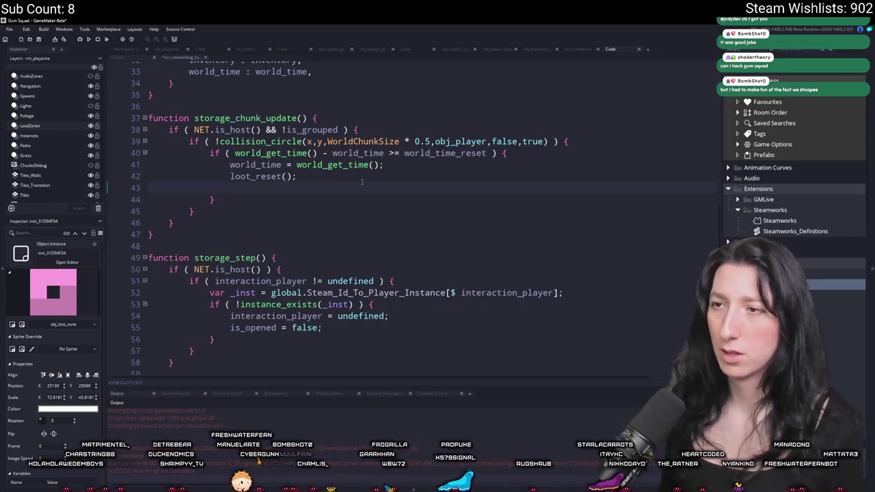
pyautogui.hotkey('ctrl', 'z')
pyautogui.hotkey('ctrl', 'z')
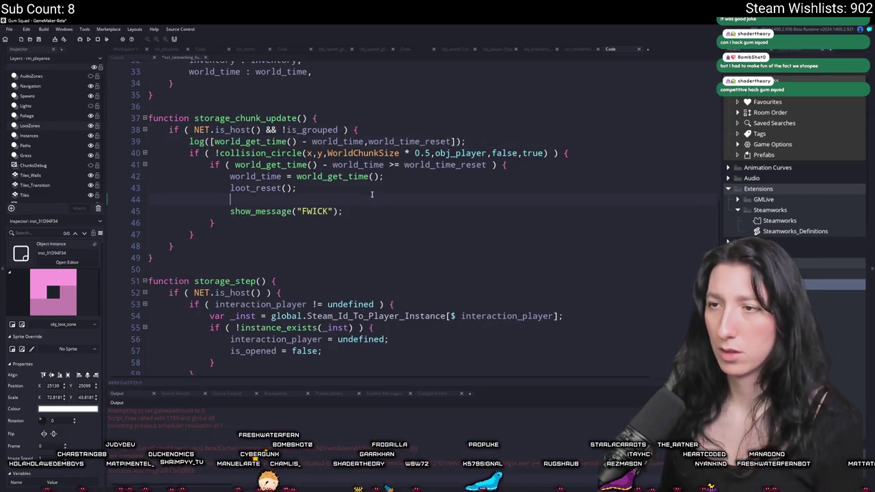
pyautogui.moveTo(345, 212); pyautogui.dragTo(301, 188)
pyautogui.press('BackSpace')
# - Duplicate the log call above the host check, comment out the inner one, and append ,is_grouped
pyautogui.moveTo(466, 141); pyautogui.dragTo(193, 135)
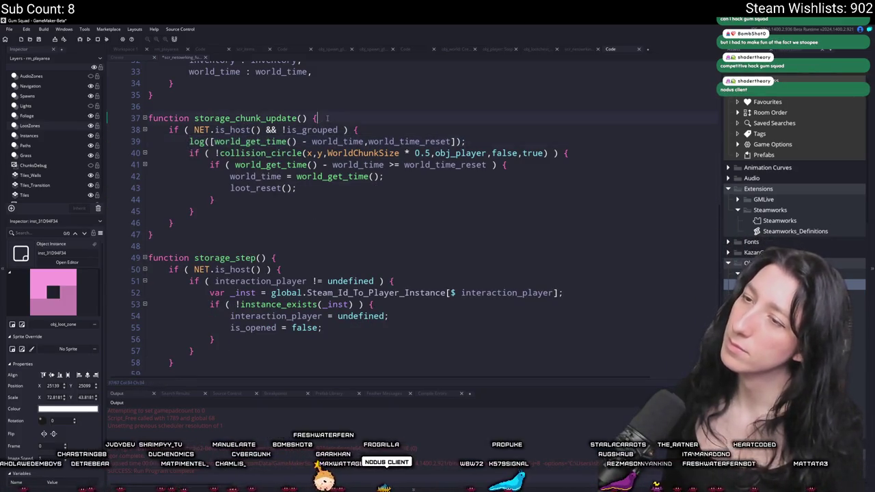
pyautogui.write('log([world_get_time() - world_time,world_time_reset]);')
pyautogui.hotkey('ctrl', 'k')
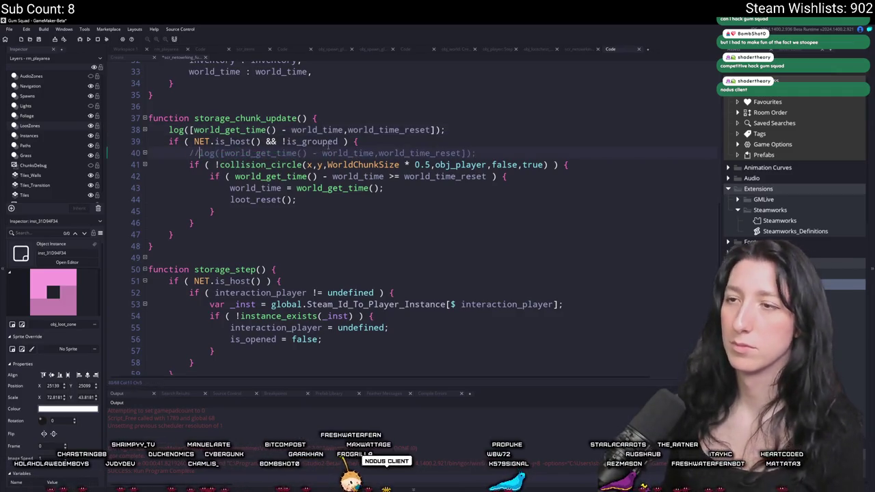
pyautogui.click(357, 142)
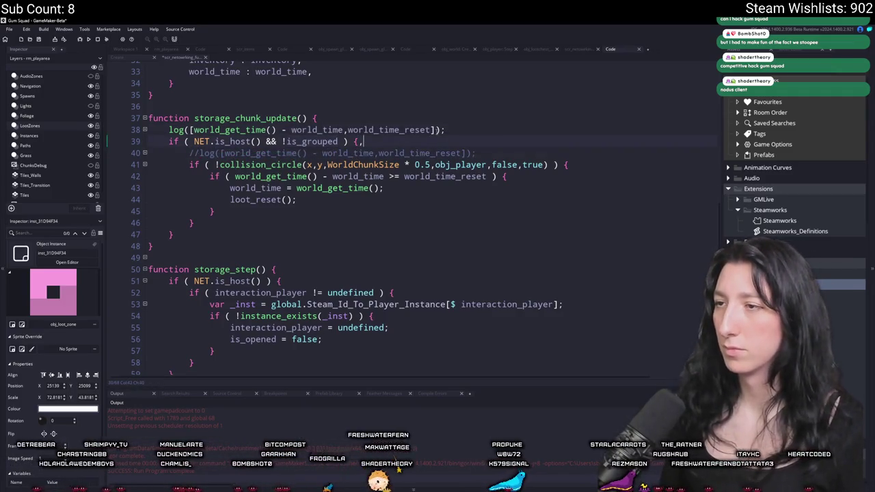
pyautogui.click(431, 130)
pyautogui.write(',is_grouped')
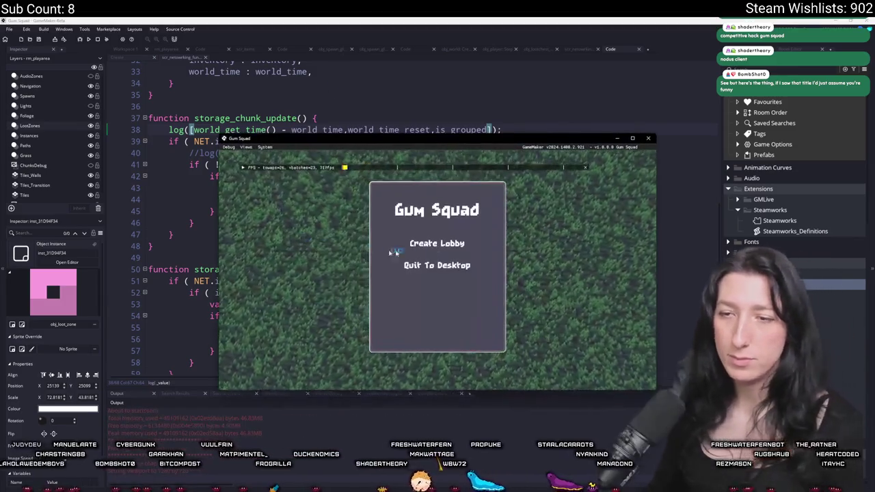
# - Create a lobby, walk the character right, switch to the debug map view, then close the game
pyautogui.click(436, 247)
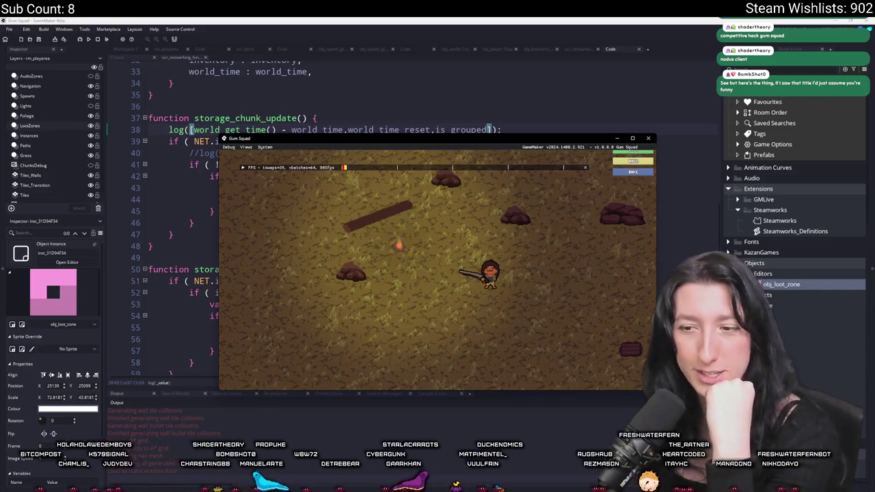
pyautogui.press('d')
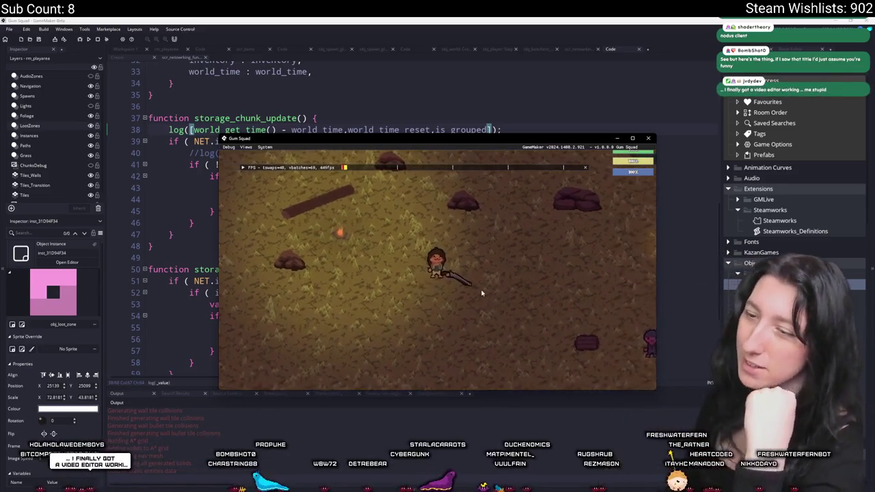
pyautogui.press('d')
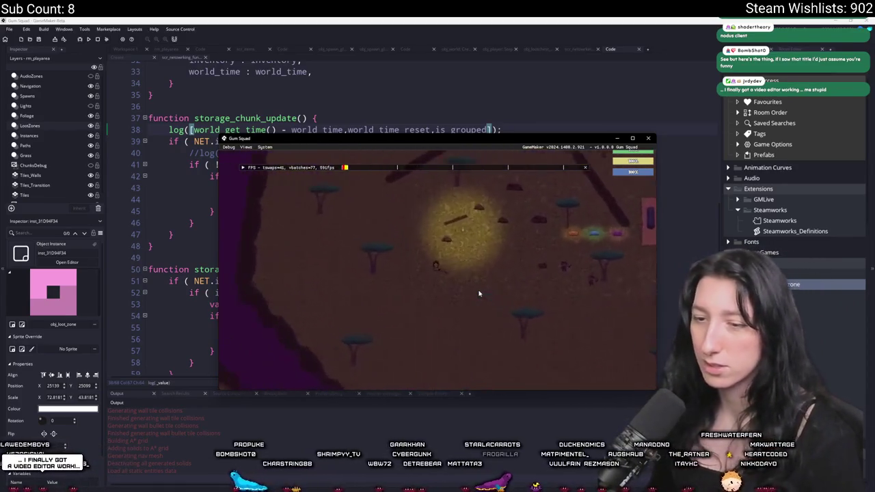
pyautogui.press('m')
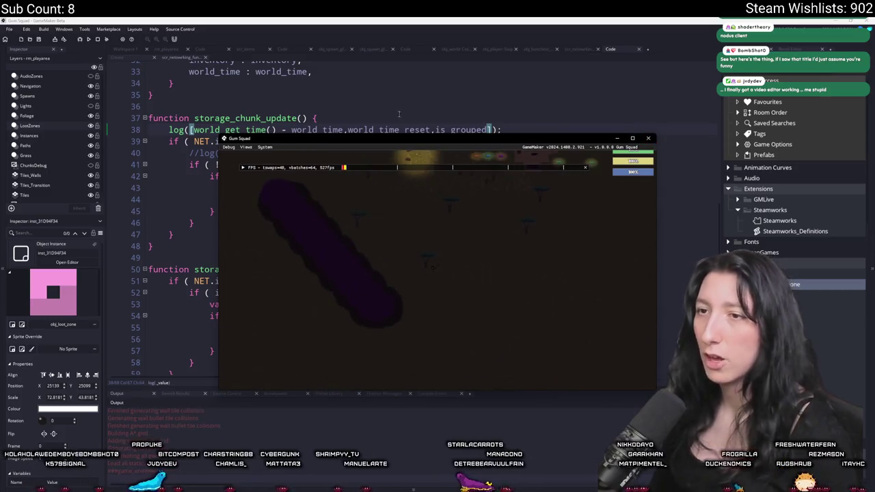
pyautogui.click(647, 138)
pyautogui.moveTo(503, 129); pyautogui.dragTo(174, 129)
# - Search the project for chunk_update and open its matches in scr_world_chunks
pyautogui.hotkey('ctrl', 'Tab')
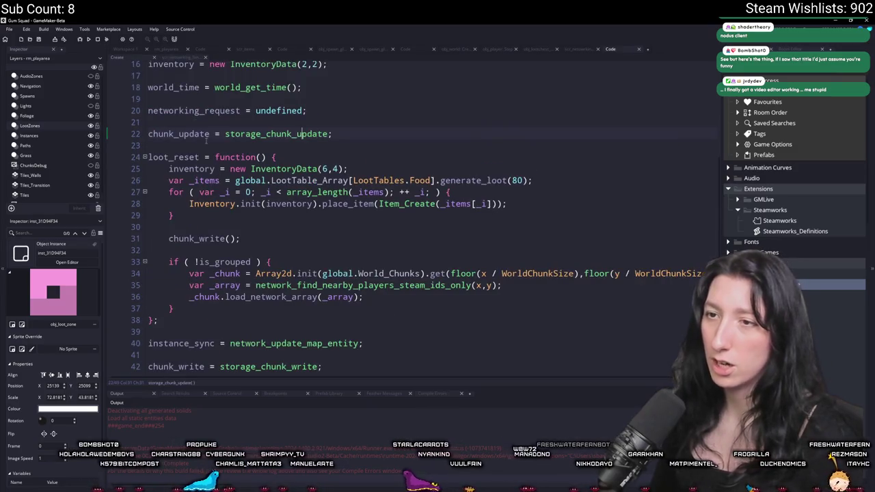
pyautogui.doubleClick(198, 134)
pyautogui.hotkey('ctrl', 'shift', 'f')
pyautogui.press('Return')
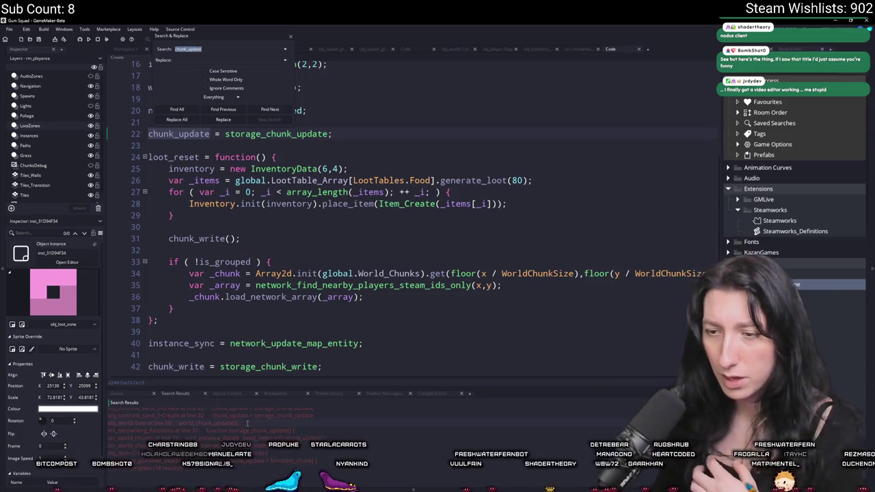
pyautogui.doubleClick(241, 437)
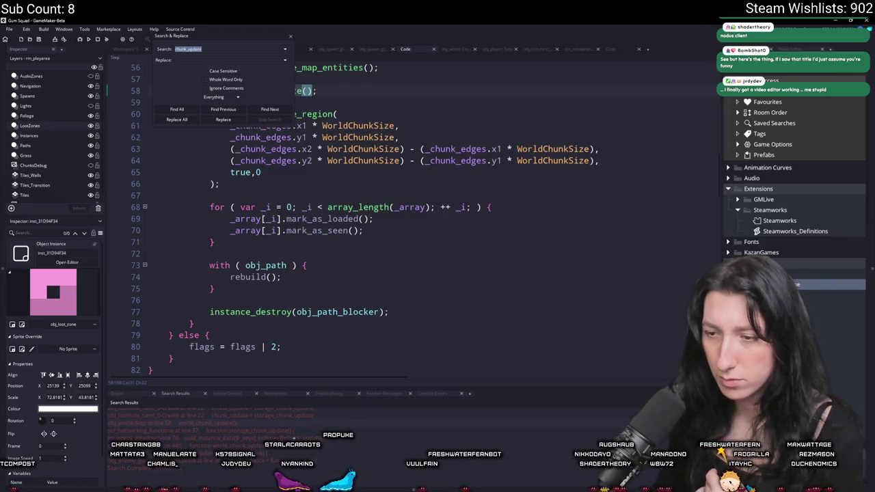
pyautogui.press('Return')
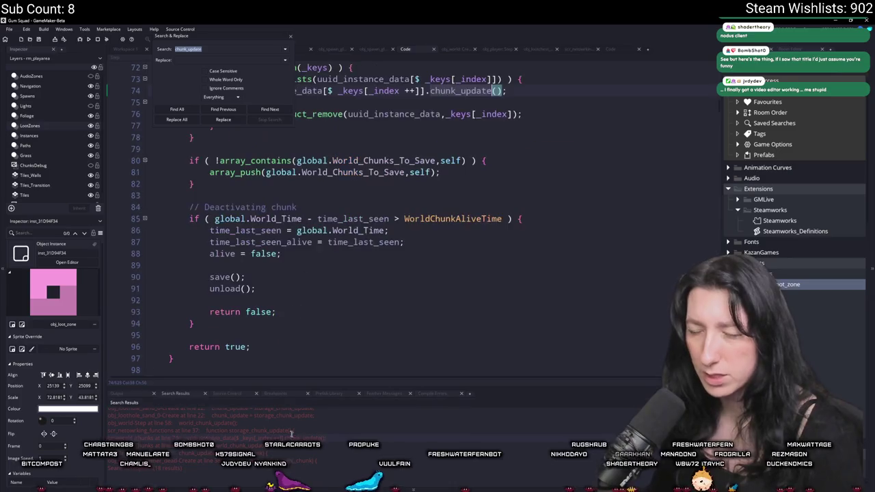
# - Inspect the per-instance chunk_update loop, close the search, and return to the obj_loothole_generic_0 editor
pyautogui.scroll(4, 374, 345)
pyautogui.scroll(-3, 381, 359)
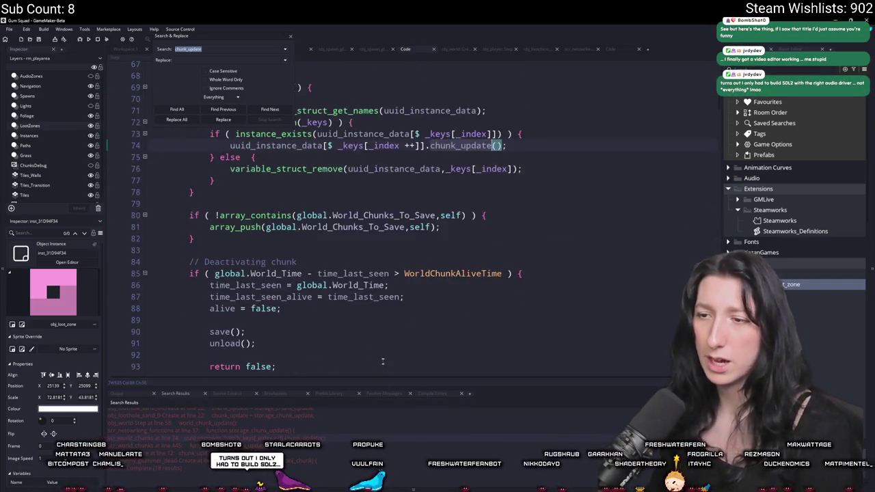
pyautogui.click(291, 37)
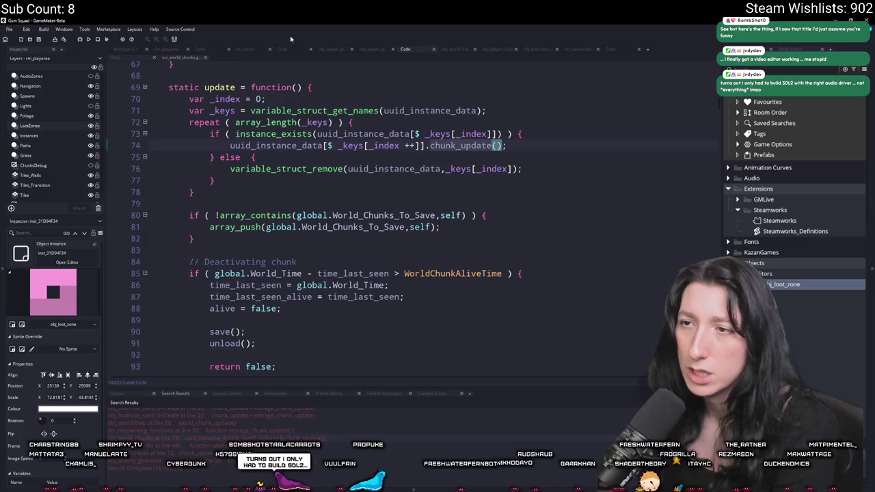
pyautogui.doubleClick(275, 145)
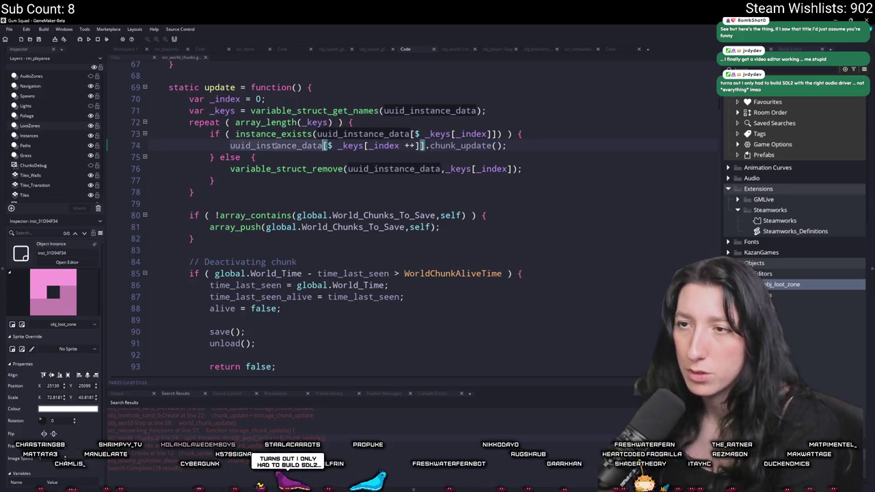
pyautogui.click(133, 50)
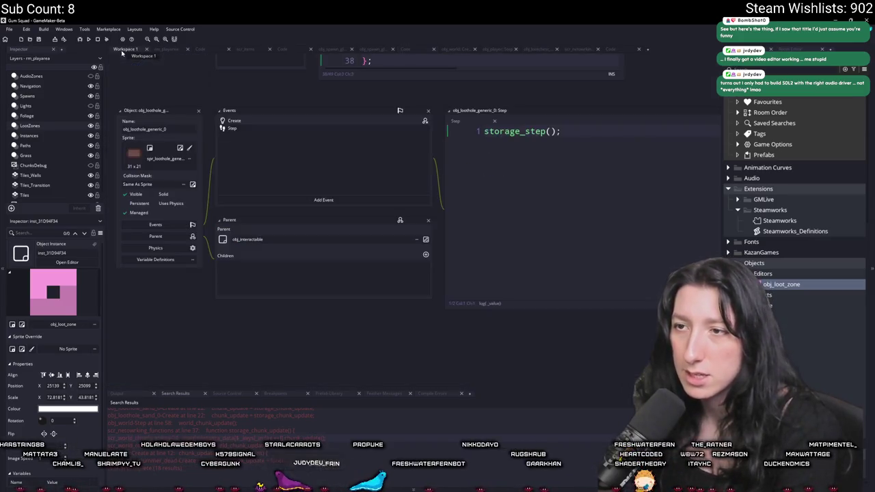
pyautogui.doubleClick(248, 121)
pyautogui.scroll(2, 276, 129)
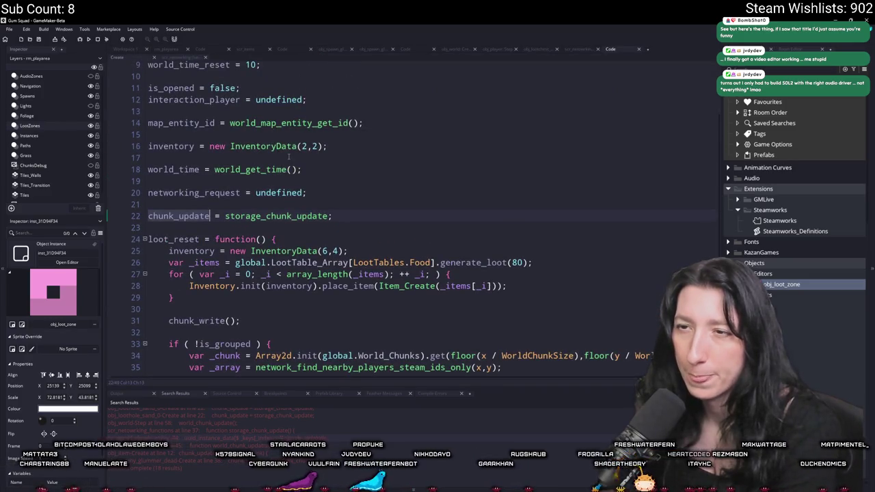
pyautogui.scroll(-5, 297, 183)
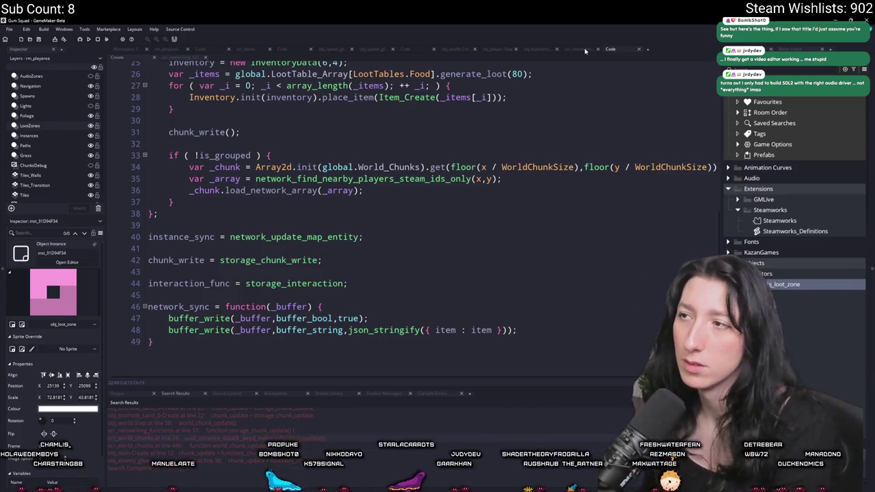
pyautogui.scroll(8, 339, 208)
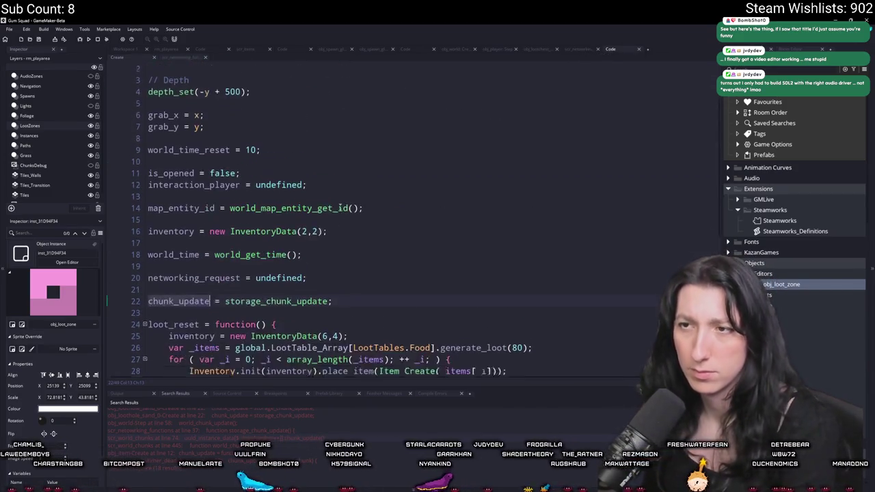
pyautogui.scroll(1, 339, 208)
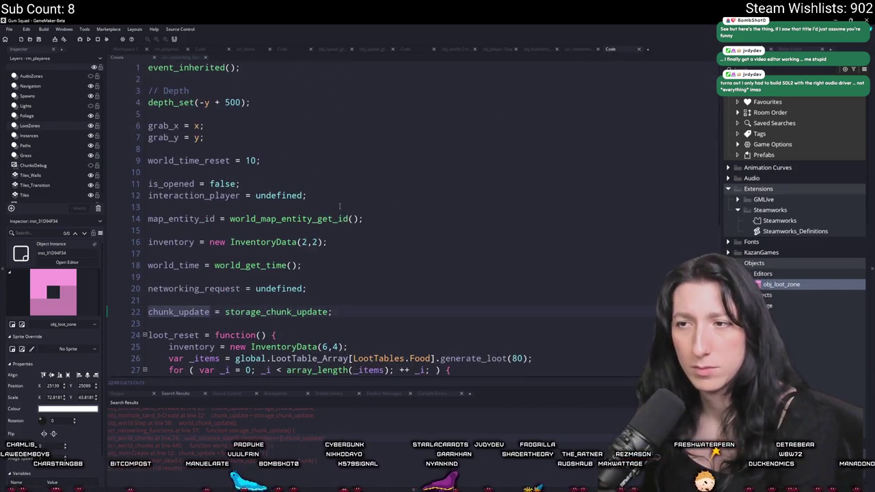
pyautogui.click(126, 51)
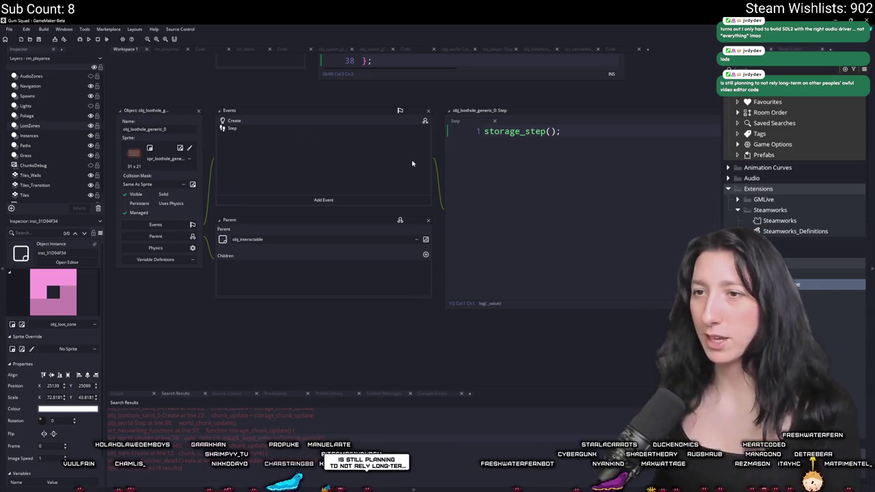
pyautogui.scroll(3, 412, 163)
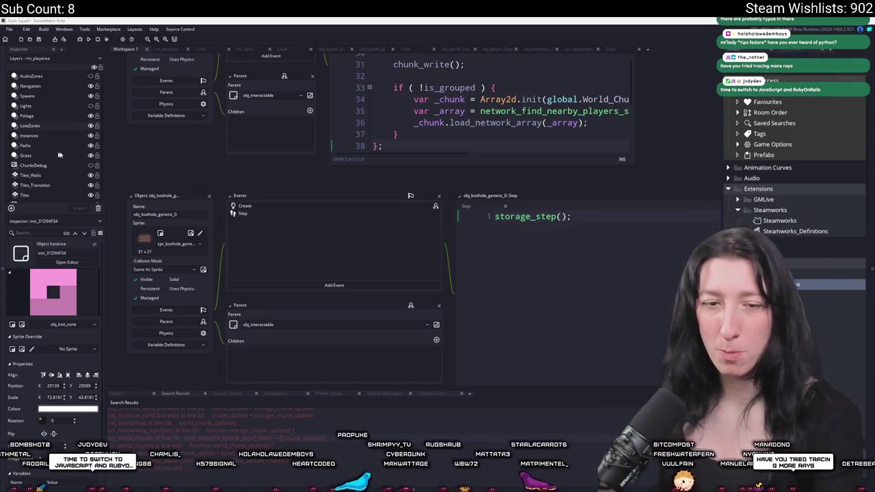
pyautogui.moveTo(410, 222); pyautogui.dragTo(299, 220)
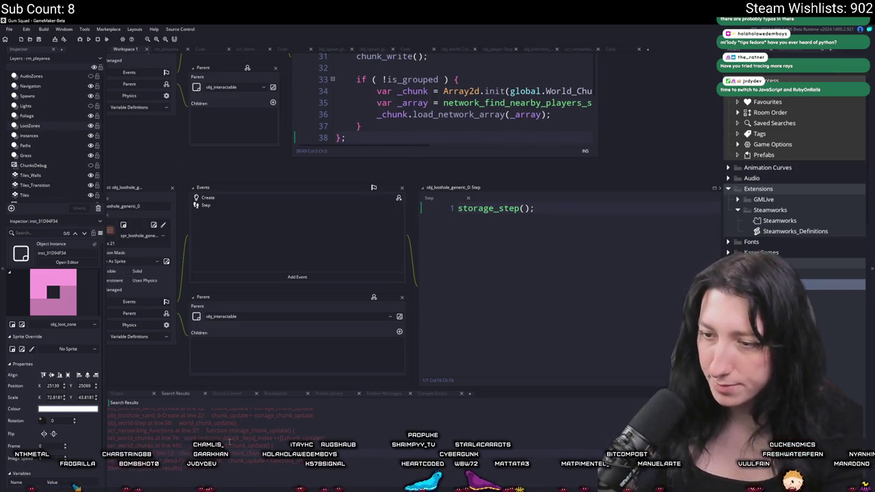
# - Open the chunk_update call in scr_world_chunks and scroll through the surrounding update code
pyautogui.doubleClick(230, 440)
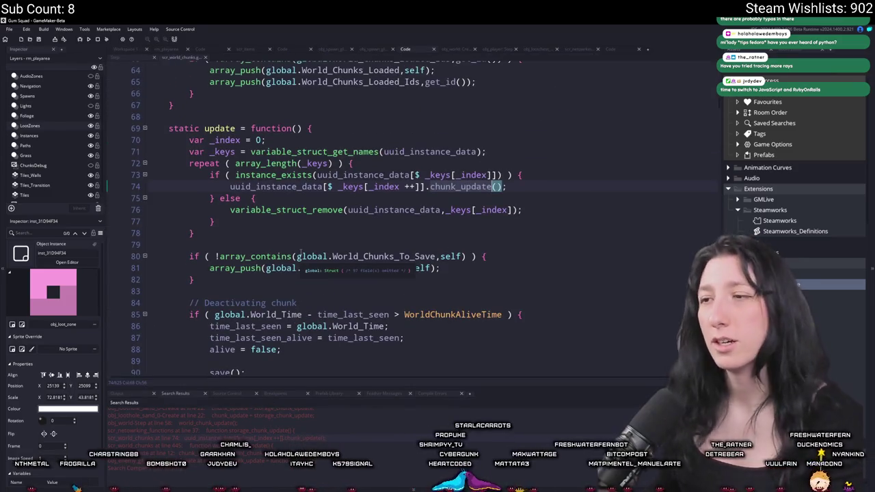
pyautogui.click(303, 187)
pyautogui.doubleClick(303, 187)
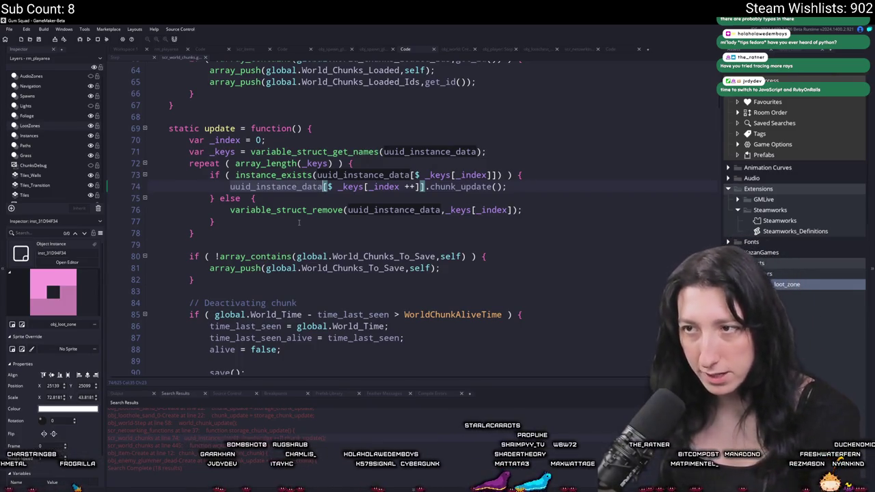
pyautogui.scroll(5, 299, 222)
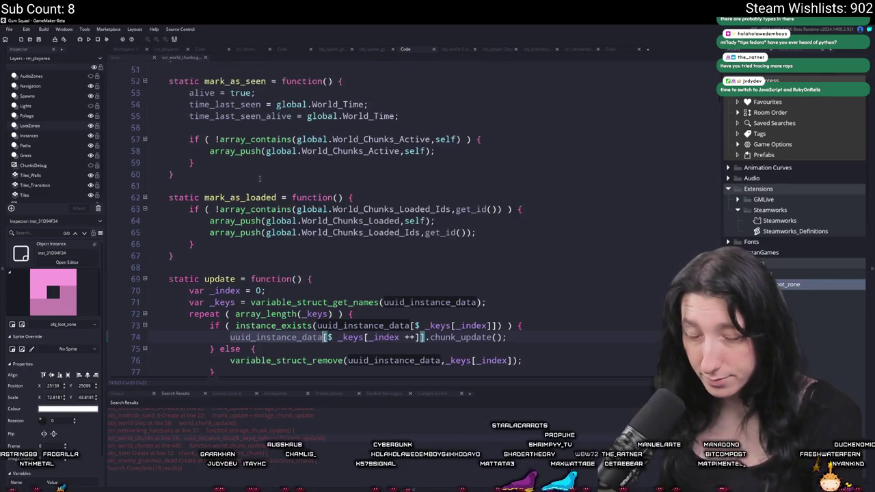
pyautogui.scroll(3, 259, 178)
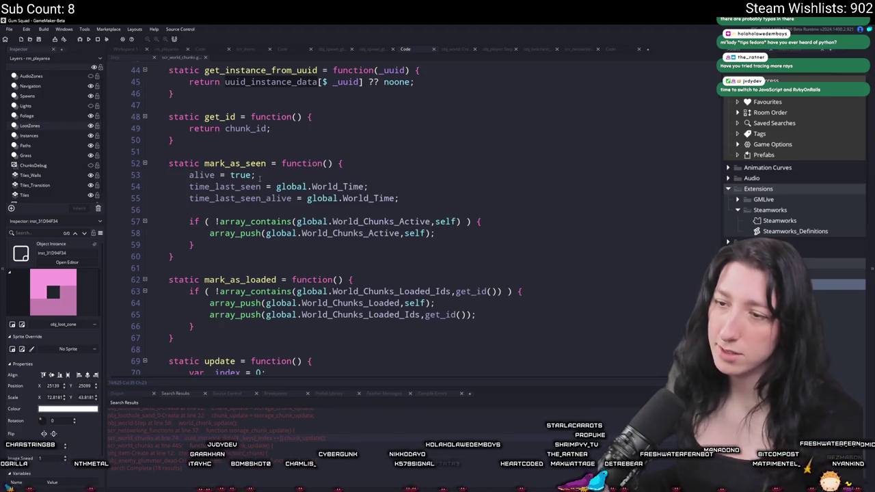
pyautogui.scroll(10, 260, 178)
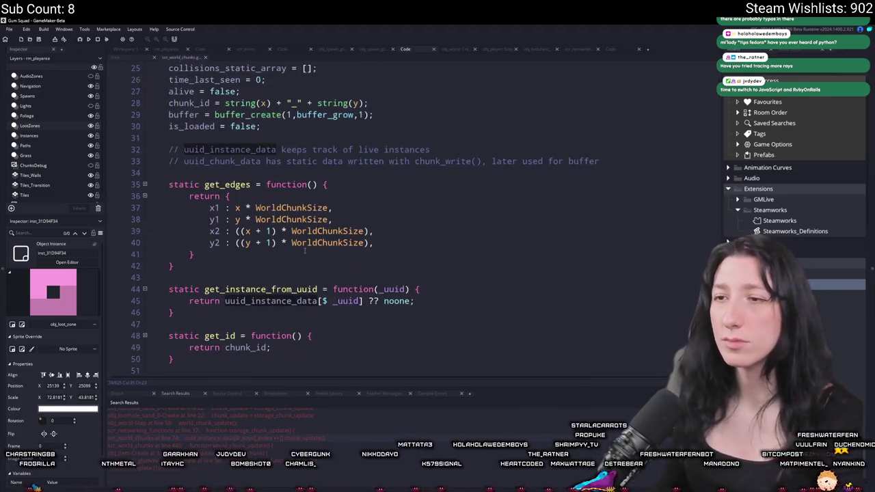
pyautogui.scroll(-12, 310, 229)
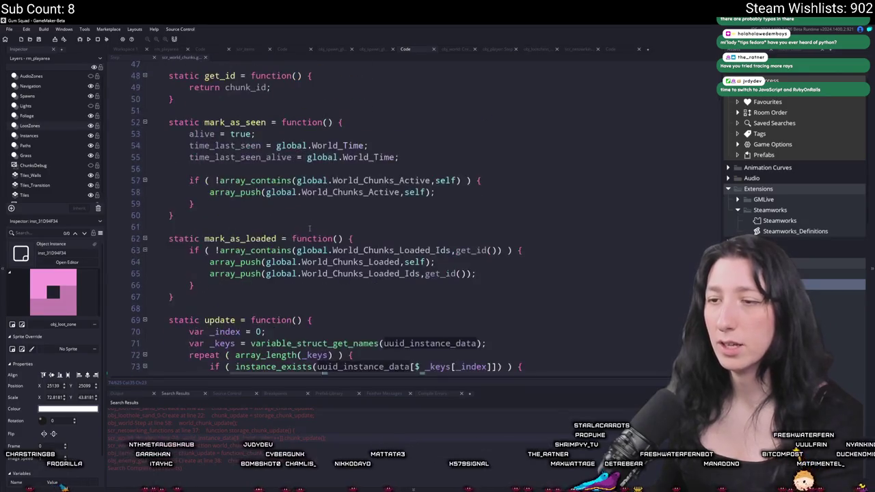
pyautogui.scroll(-2, 309, 230)
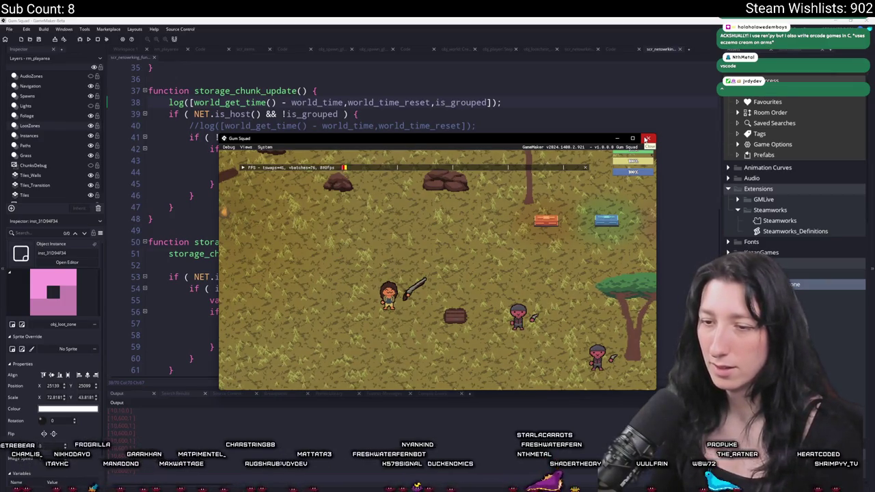
# - Close the Gum Squad test run and delete the log() call from storage_chunk_update
pyautogui.click(646, 138)
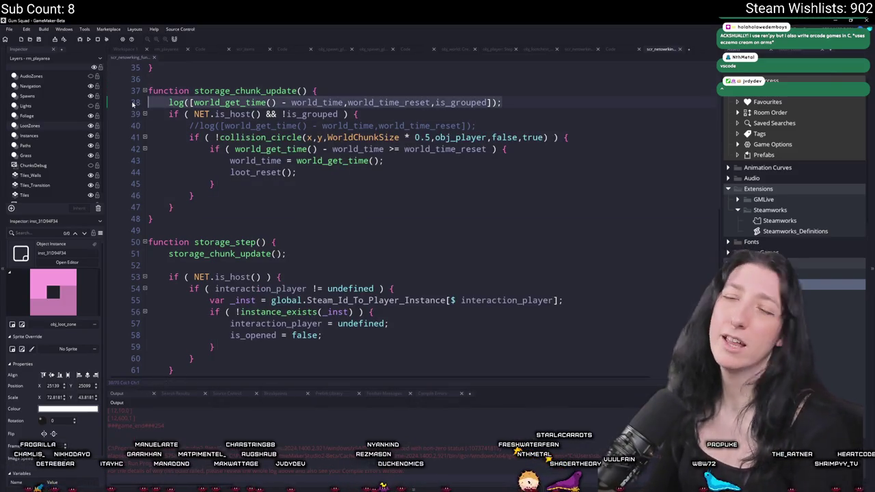
pyautogui.press('Delete')
pyautogui.hotkey('ctrl', 'w')
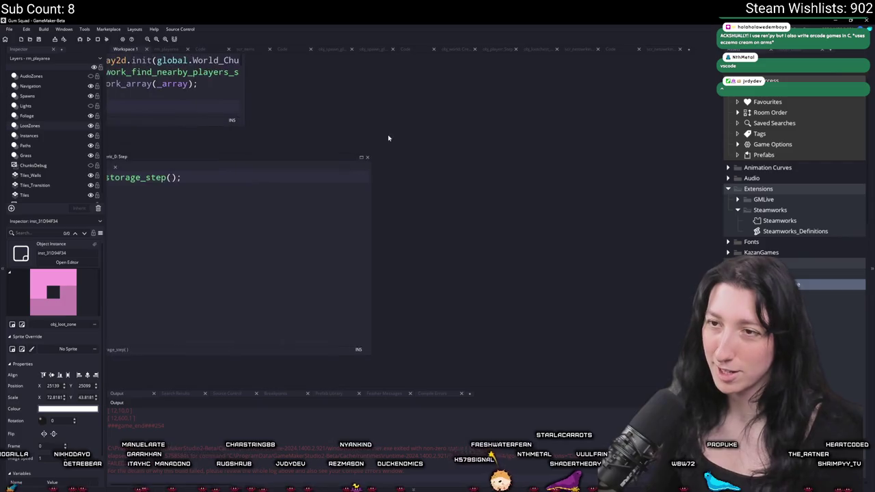
# - Paste chunk_update = storage_chunk_update into the object's Create code, then search the project for that line
pyautogui.doubleClick(306, 199)
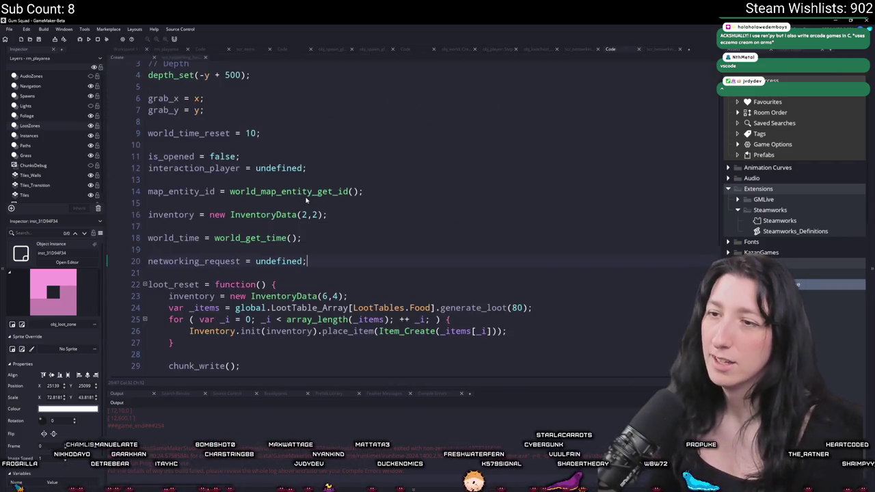
pyautogui.click(225, 273)
pyautogui.press('Return')
pyautogui.press('Return')
pyautogui.click(225, 286)
pyautogui.write('chunk_update = storage_chunk_update;')
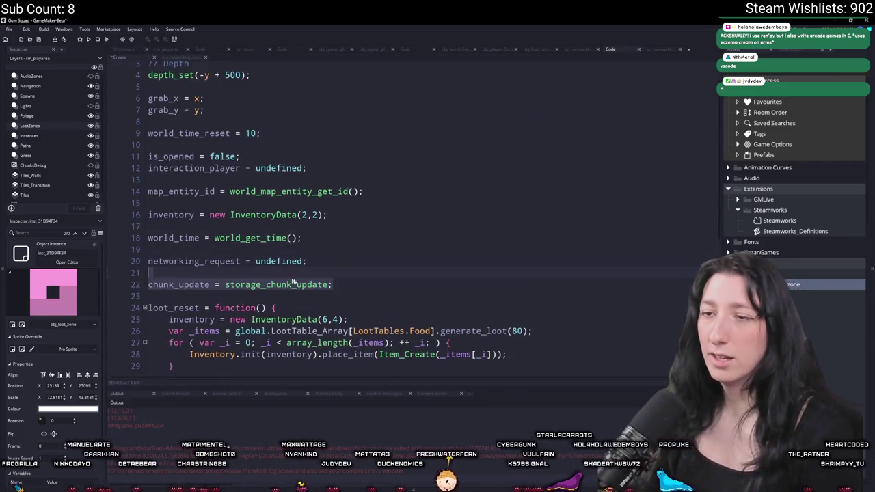
pyautogui.tripleClick(226, 286)
pyautogui.hotkey('ctrl', 'shift', 'f')
# - Undo the pasted line, list all chunk_update matches, and delete the first match's assignment line
pyautogui.hotkey('ctrl', 'z')
pyautogui.hotkey('ctrl', 'z')
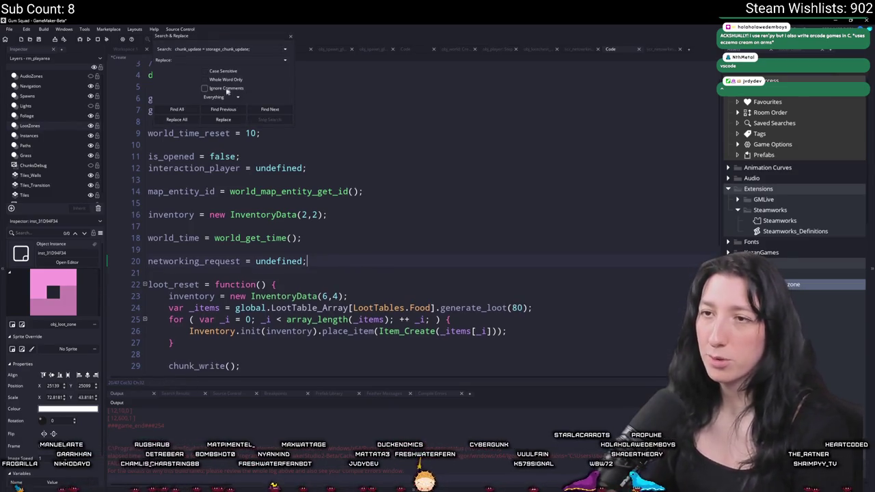
pyautogui.click(183, 109)
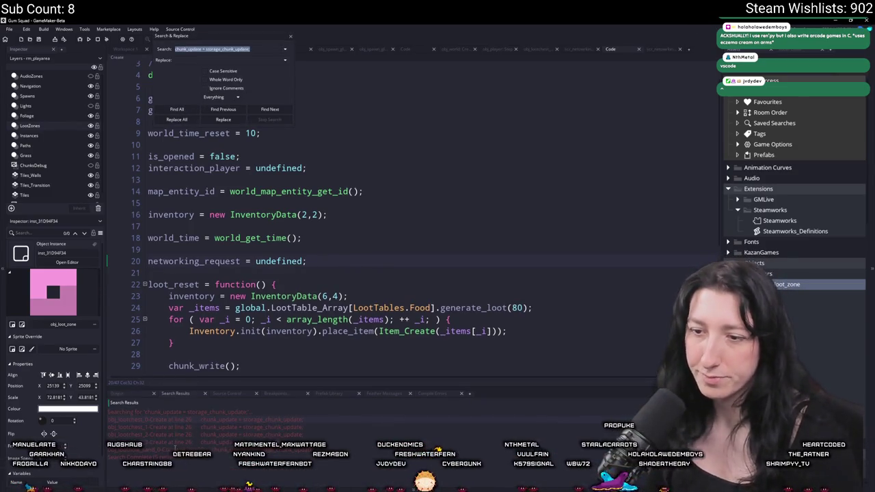
pyautogui.doubleClick(178, 449)
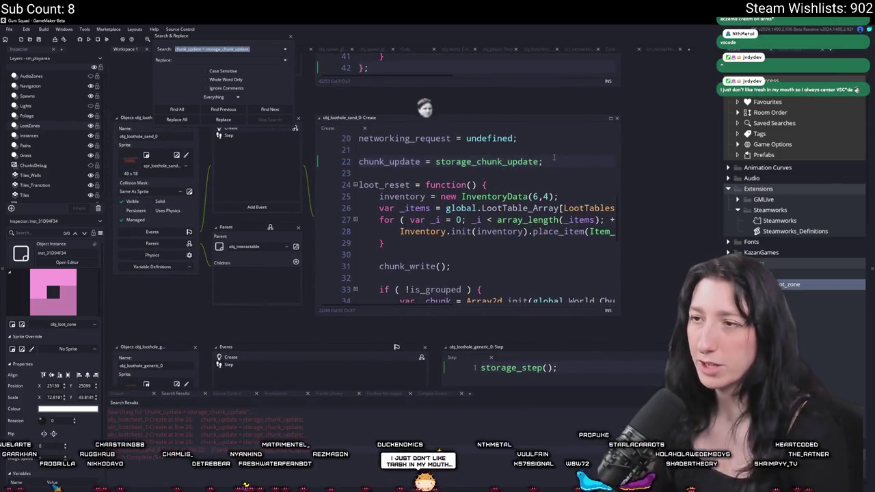
pyautogui.press('F3')
pyautogui.hotkey('ctrl', 'alt', 'Return')
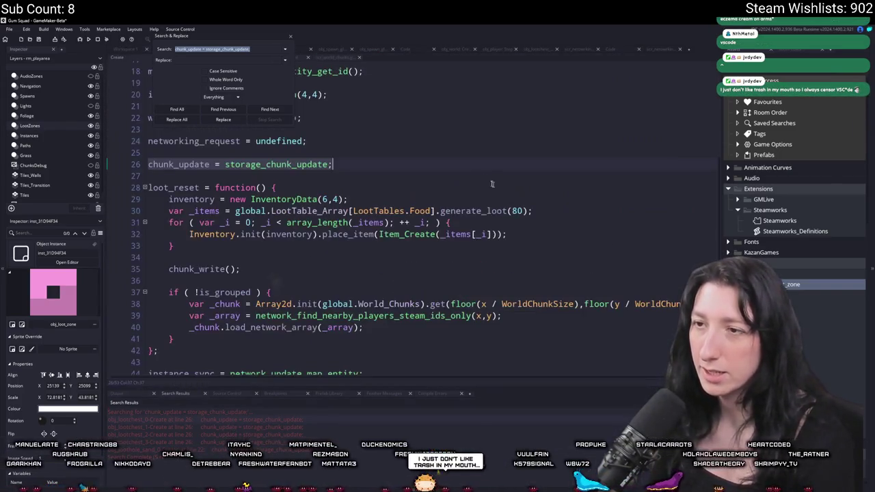
pyautogui.hotkey('shift', 'Up')
pyautogui.press('BackSpace')
pyautogui.press('BackSpace')
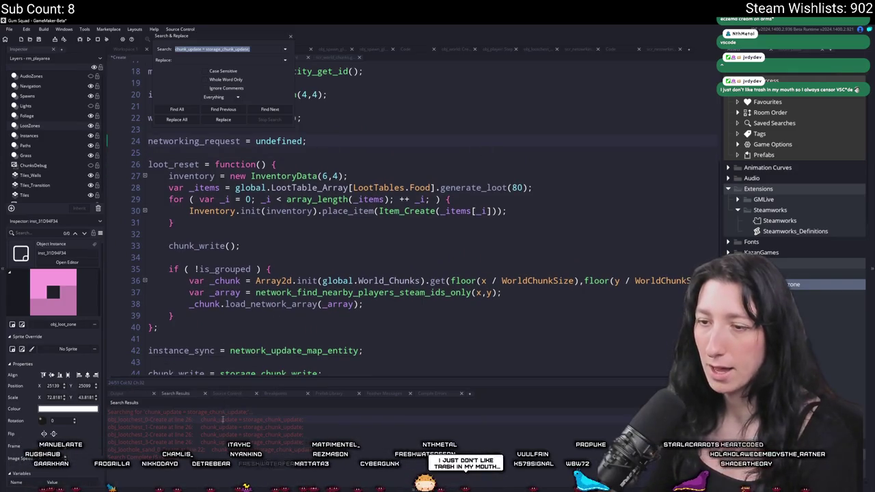
pyautogui.hotkey('ctrl', 'z')
pyautogui.hotkey('ctrl', 'y')
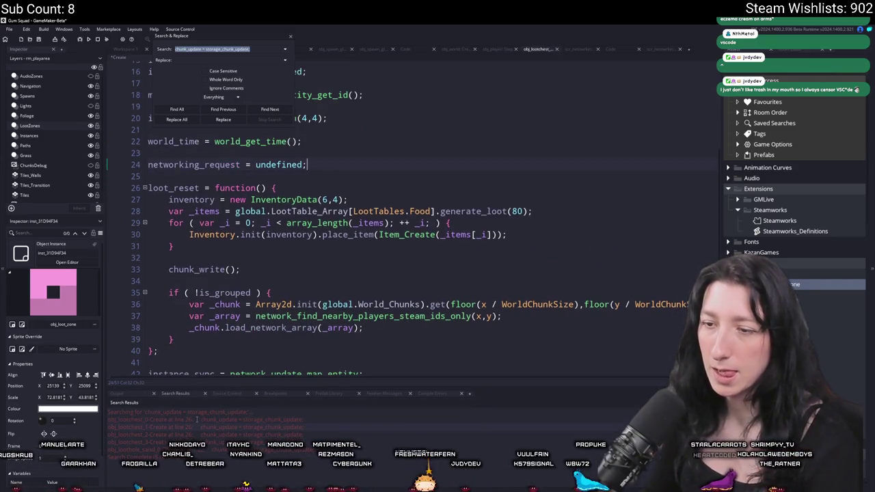
pyautogui.press('F3')
# - Remove the chunk_update assignment from obj_lootchest_2 and obj_lootchest_3, then close the search window
pyautogui.click(563, 154)
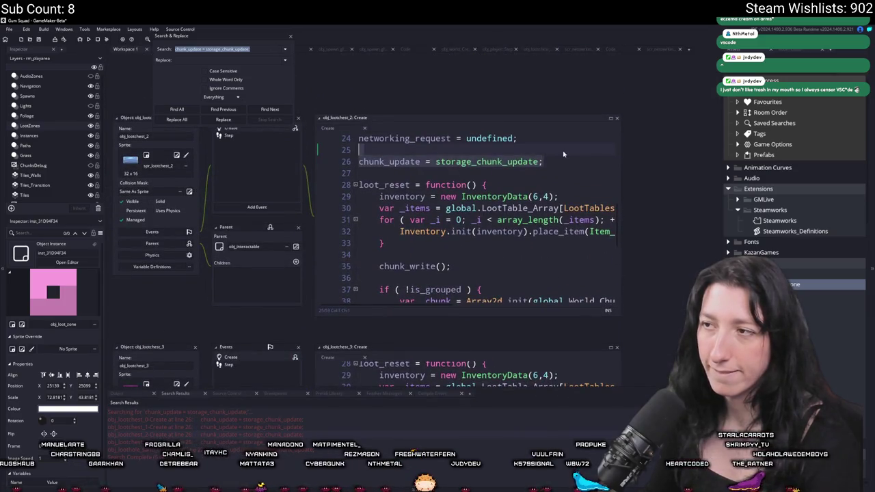
pyautogui.hotkey('shift', 'Down')
pyautogui.hotkey('shift', 'End')
pyautogui.press('BackSpace')
pyautogui.press('BackSpace')
pyautogui.press('F3')
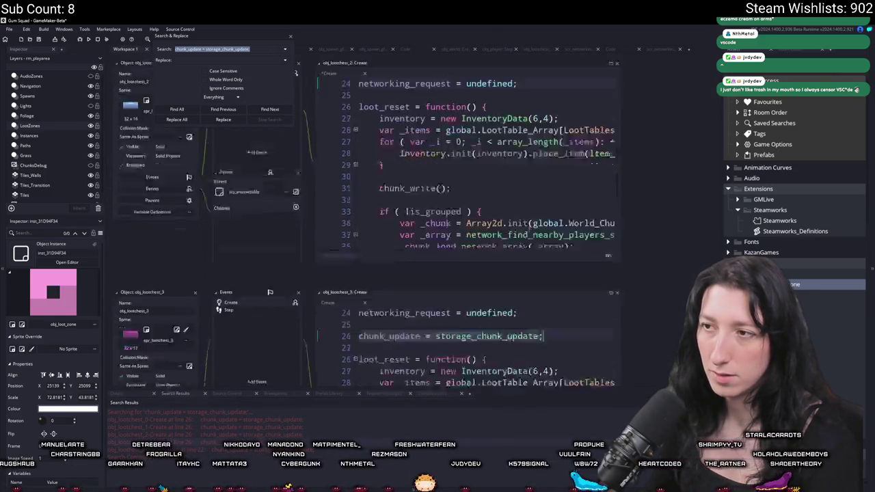
pyautogui.press('BackSpace')
pyautogui.press('BackSpace')
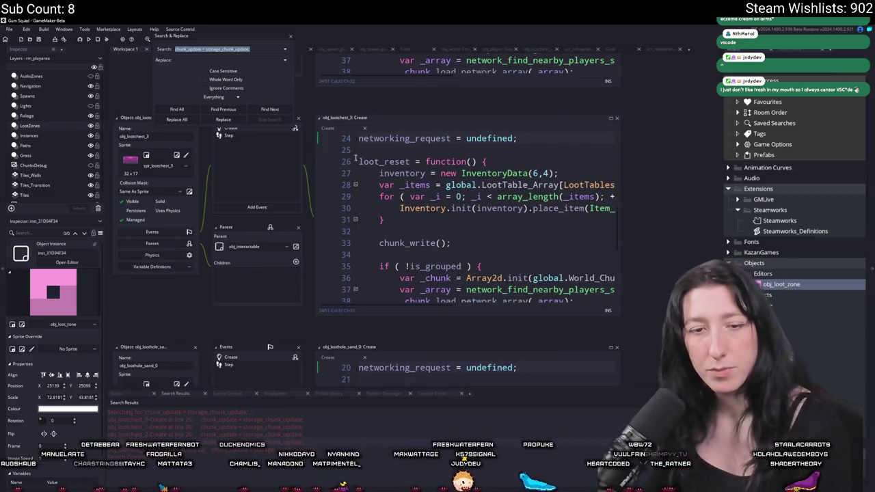
pyautogui.click(289, 36)
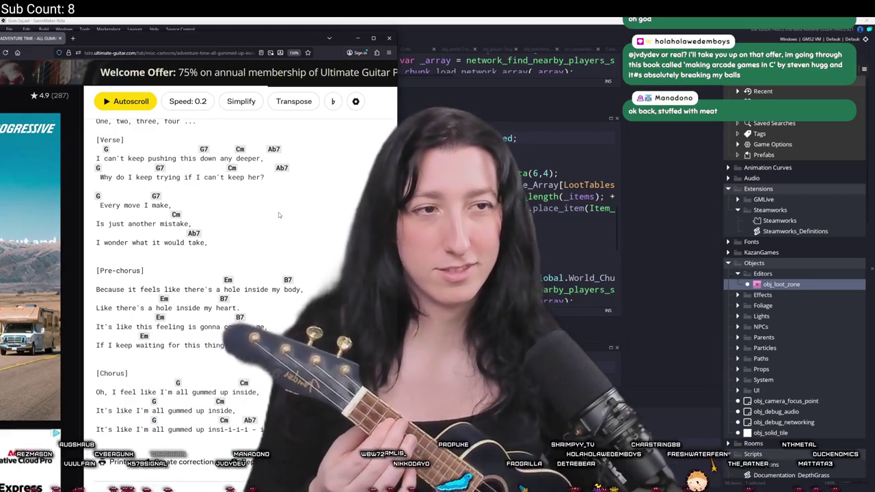
# - Scroll to the top, then widen and shift the browser window to reveal other chord versions
pyautogui.scroll(2, 278, 212)
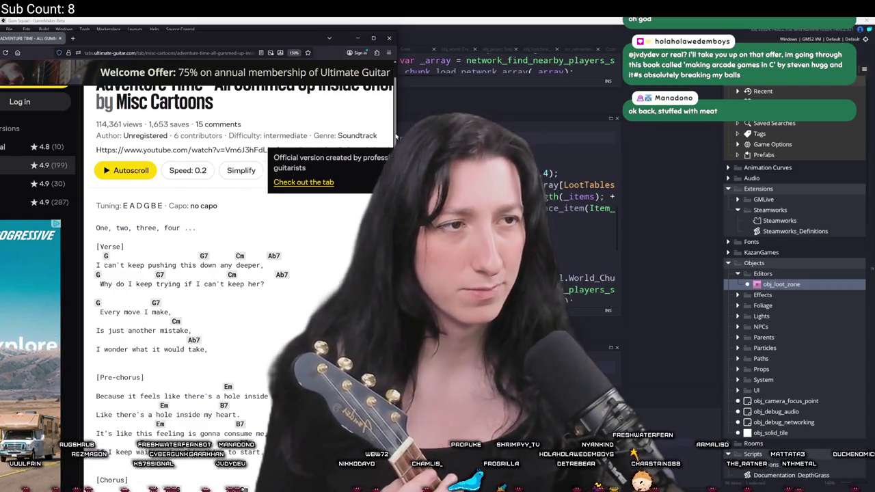
pyautogui.moveTo(396, 135); pyautogui.dragTo(491, 135)
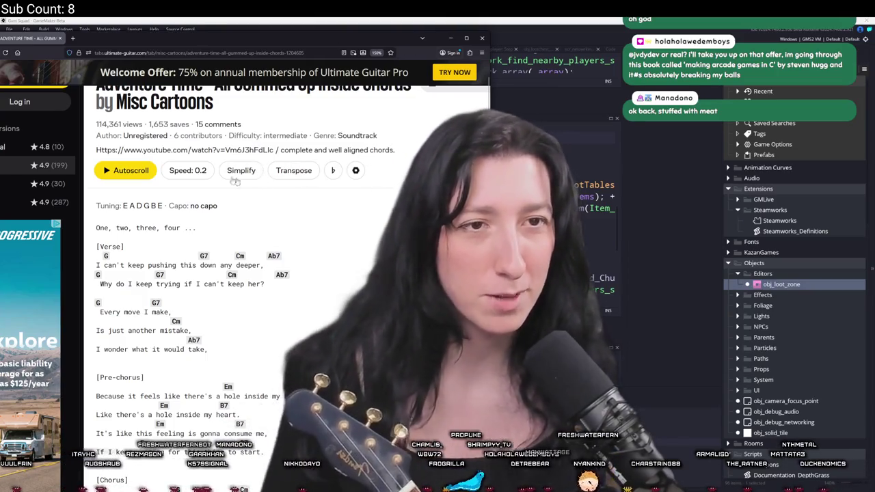
pyautogui.moveTo(209, 39); pyautogui.dragTo(251, 44)
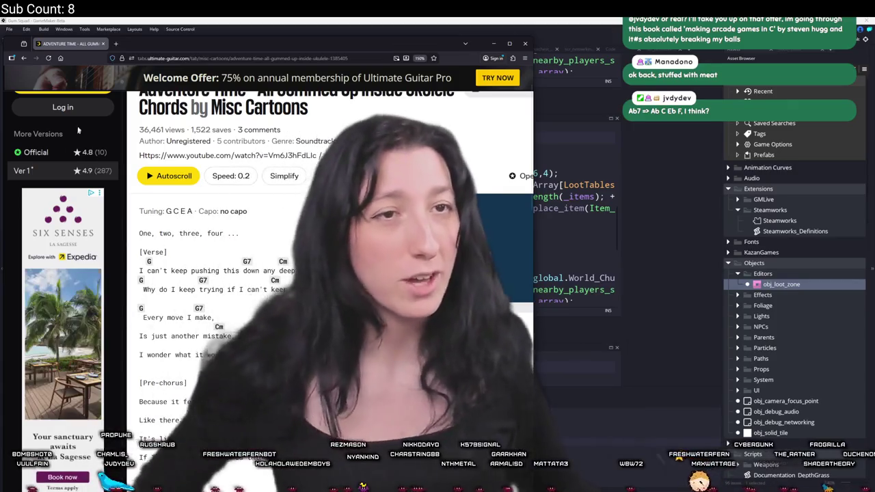
# - Switch from the chord page back to GameMaker with Alt+Tab
pyautogui.hotkey('alt', 'Tab')
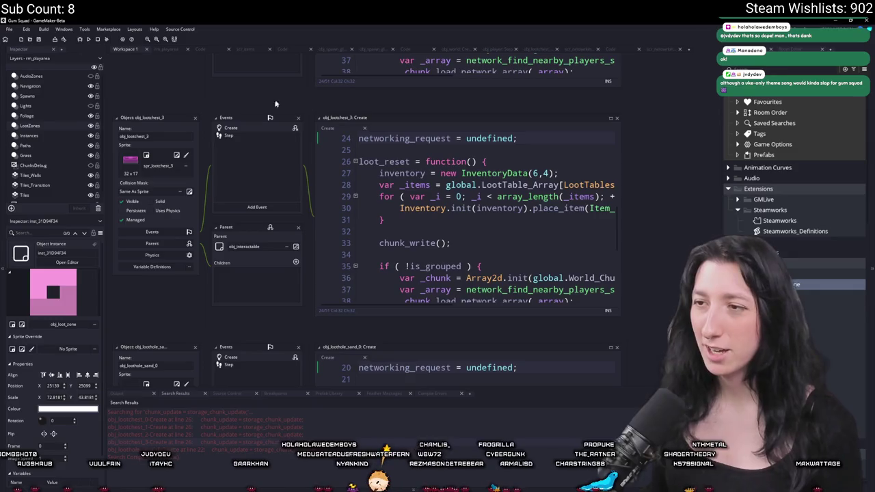
# - Open obj_loothole_sand_0's Create code in a wider editor and read through loot_reset and the sync lines
pyautogui.doubleClick(203, 448)
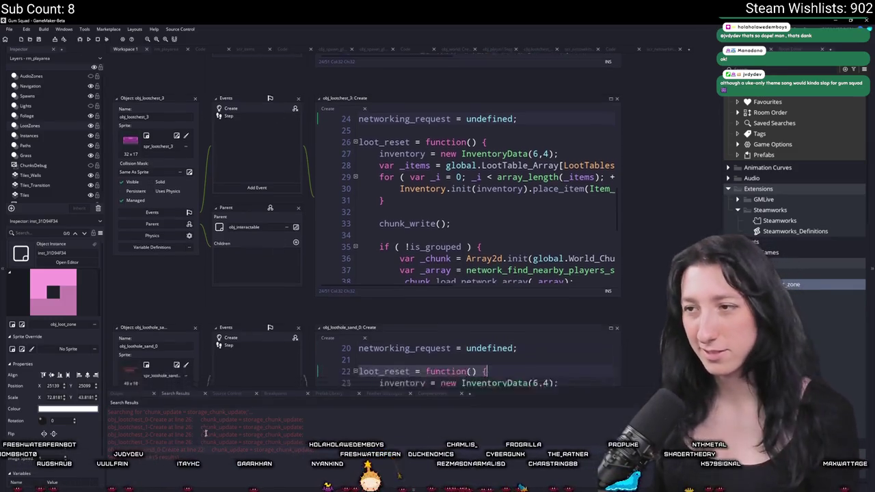
pyautogui.moveTo(427, 137); pyautogui.dragTo(563, 153)
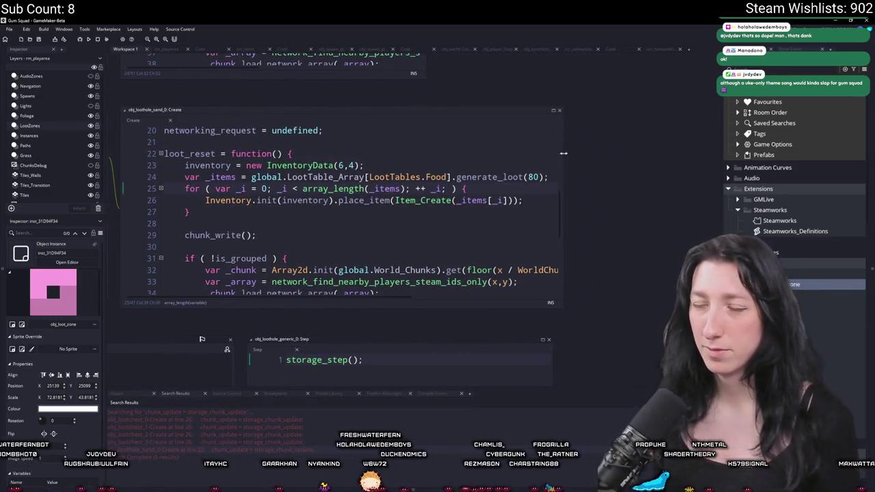
pyautogui.scroll(-2, 478, 179)
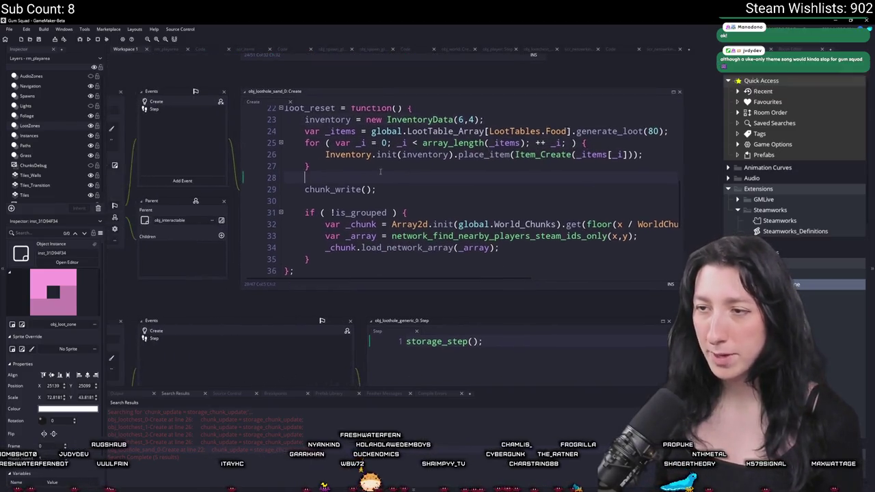
pyautogui.click(155, 109)
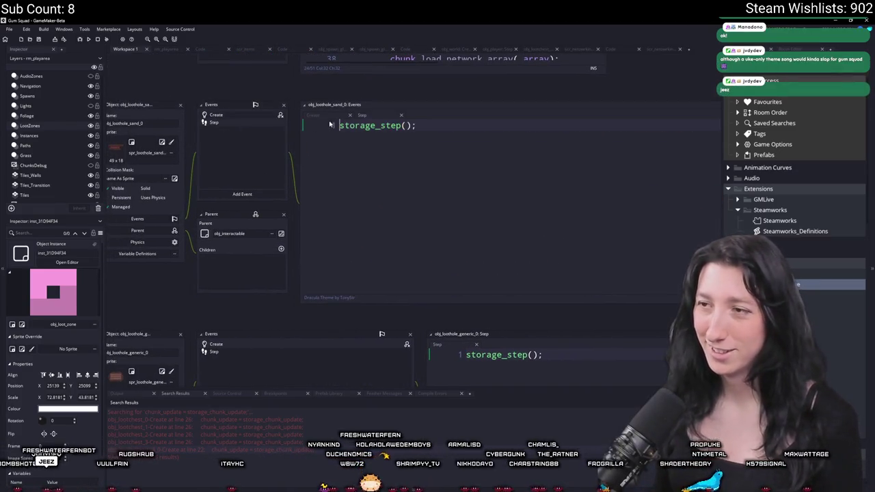
pyautogui.click(258, 118)
pyautogui.scroll(5, 478, 205)
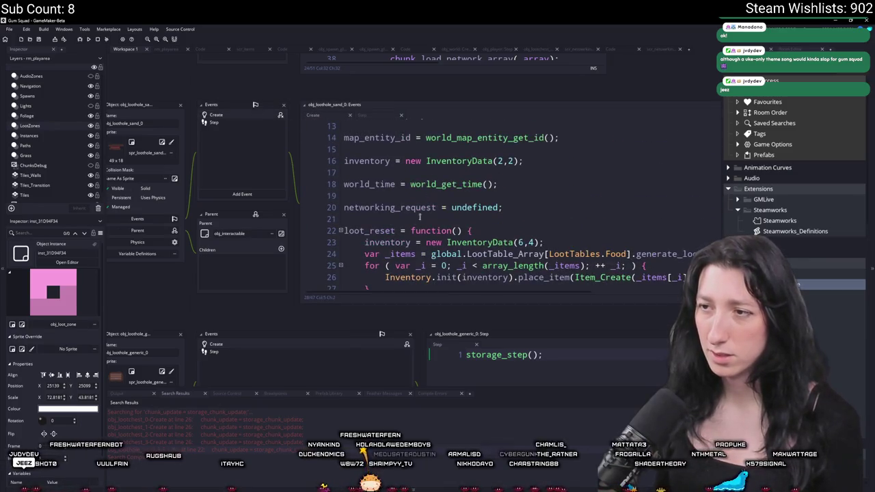
pyautogui.click(479, 230)
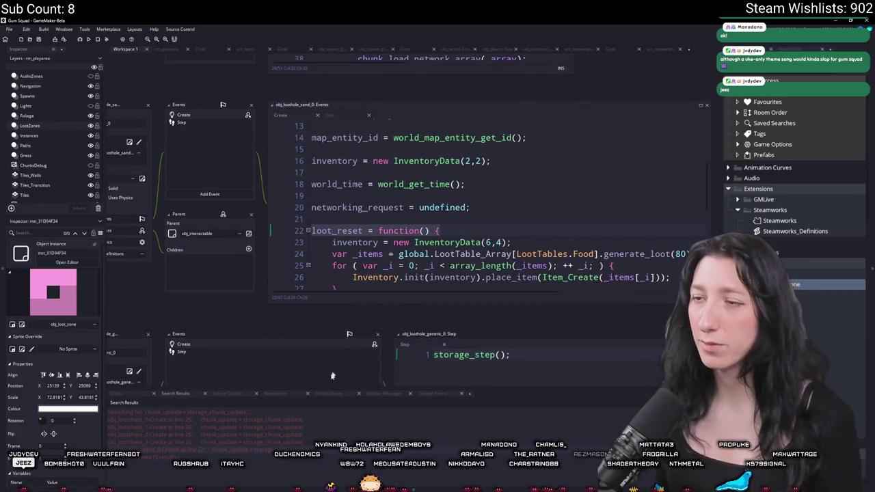
pyautogui.scroll(3, 413, 263)
pyautogui.scroll(-5, 413, 264)
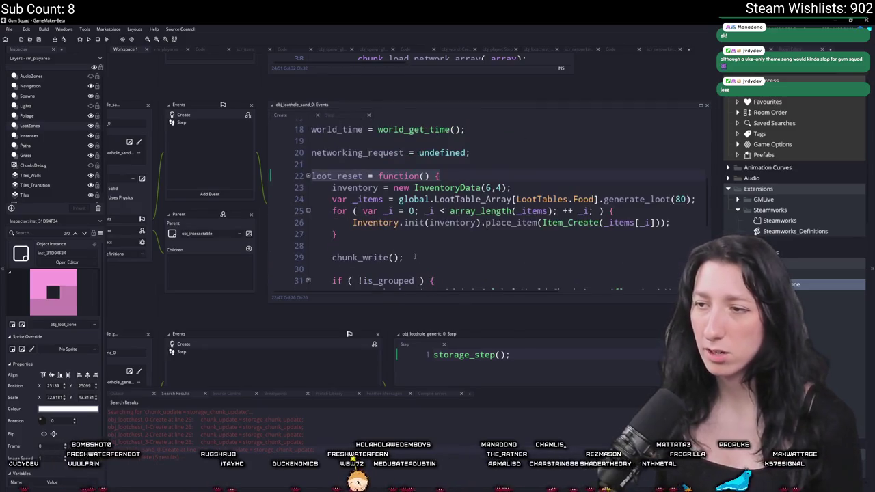
pyautogui.scroll(-5, 414, 257)
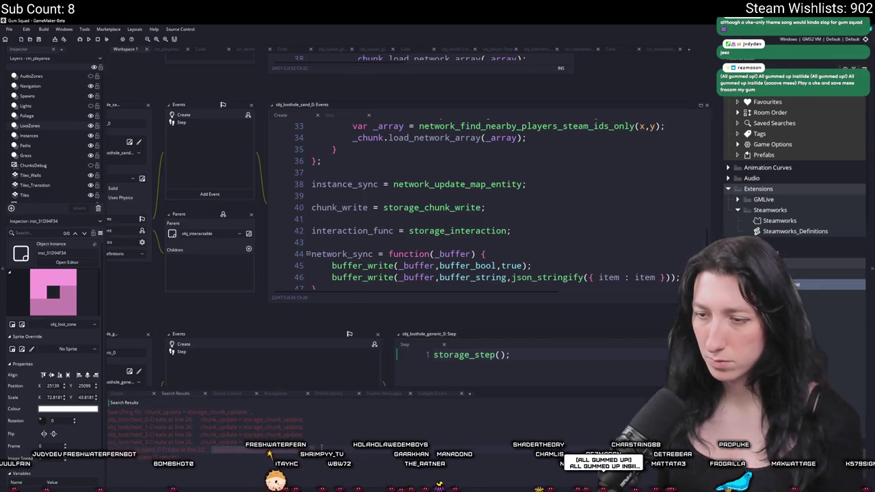
# - Search the project for 'chunk_update = storage_chunk_update;', confirm 0 results, and close the dialog
pyautogui.hotkey('ctrl', 'shift', 'f')
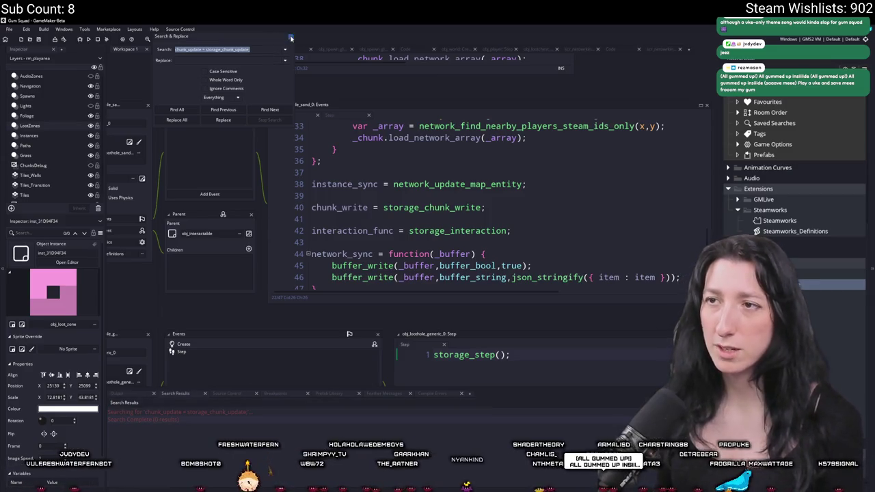
pyautogui.click(290, 38)
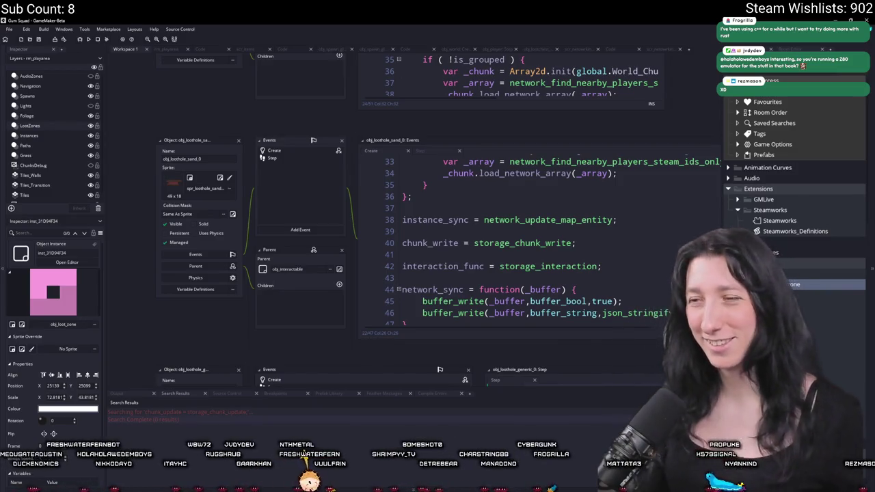
# - Close the pile of open editor tabs and start a Gum Squad test build
pyautogui.scroll(-5, 329, 216)
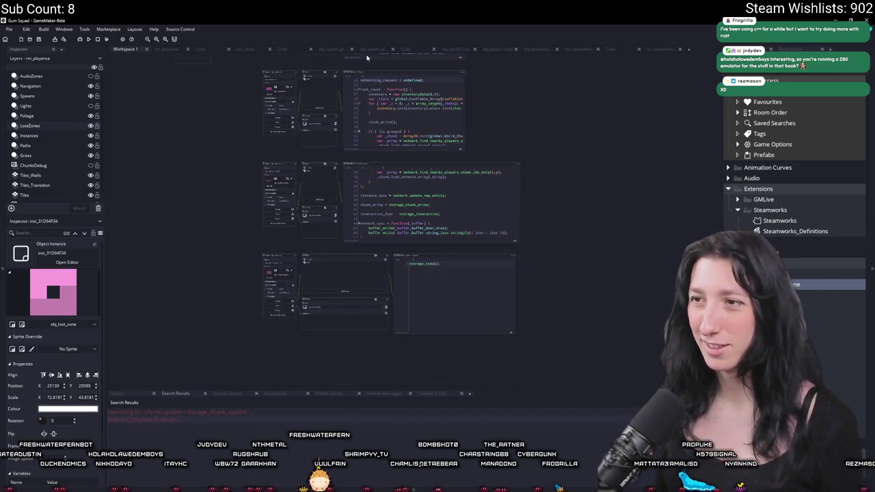
pyautogui.click(686, 51)
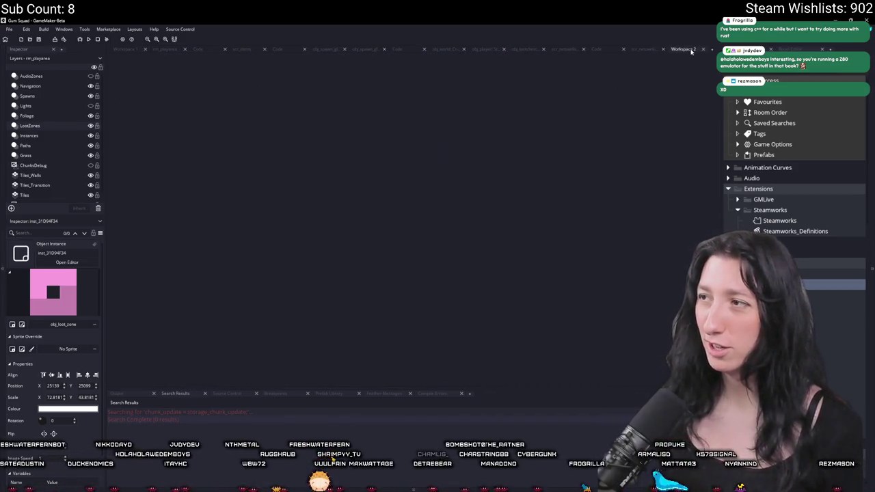
pyautogui.click(184, 50)
pyautogui.click(184, 50)
pyautogui.click(185, 49)
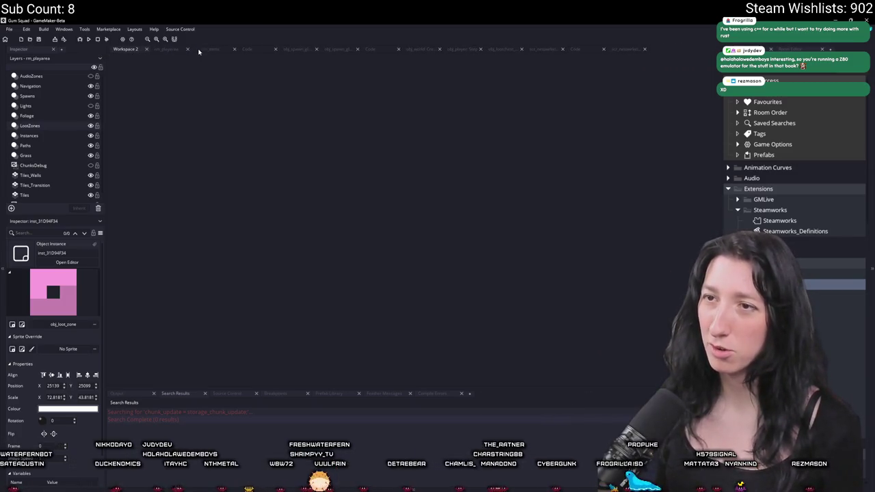
pyautogui.click(184, 50)
pyautogui.click(185, 50)
pyautogui.click(186, 50)
pyautogui.click(187, 50)
pyautogui.middleClick(198, 50)
pyautogui.middleClick(199, 50)
pyautogui.middleClick(198, 51)
pyautogui.middleClick(198, 51)
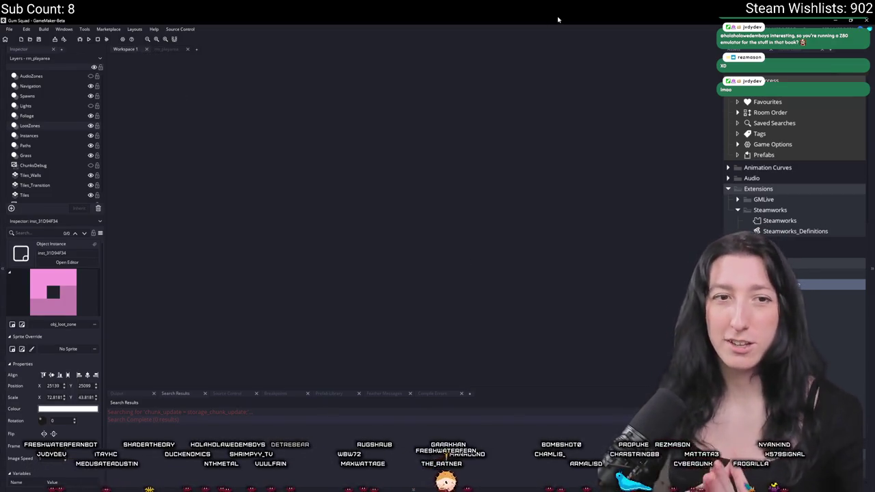
pyautogui.hotkey('alt', 'Tab')
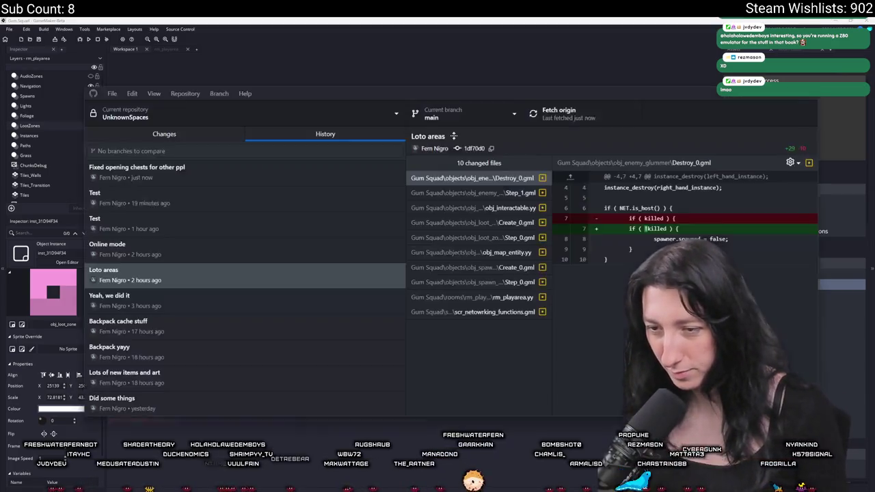
pyautogui.hotkey('alt', 'Tab')
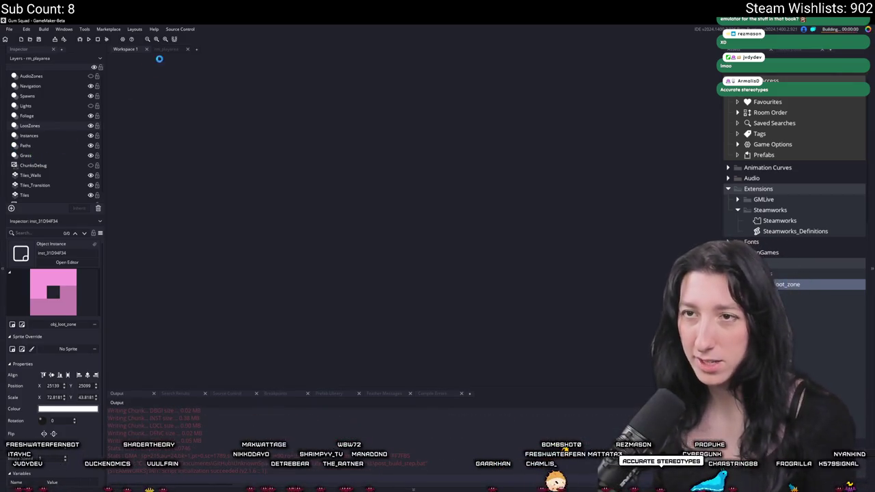
# - Search the assets for loothole and open obj_loothole_generic_0
pyautogui.hotkey('ctrl', 't')
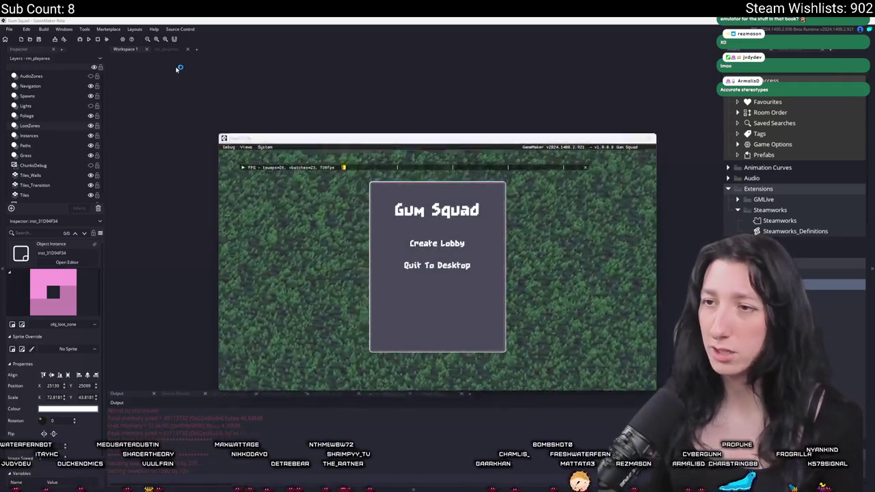
pyautogui.write('ace')
pyautogui.write('hol')
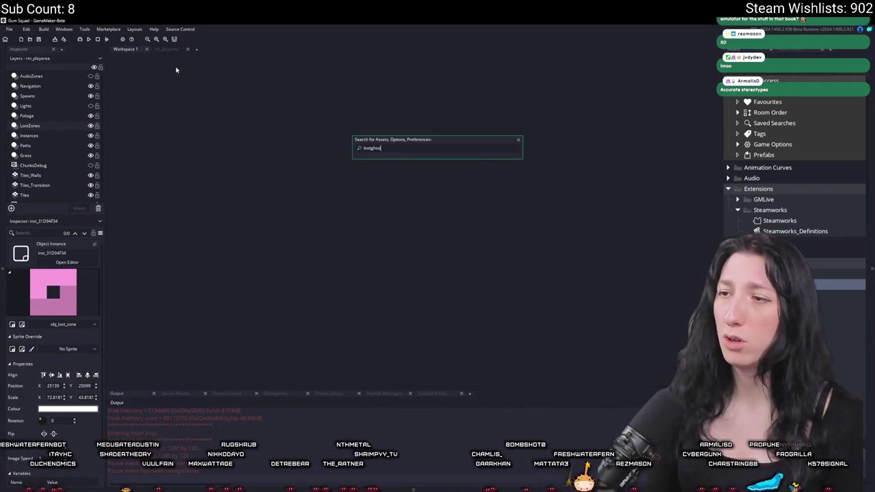
pyautogui.press('Down')
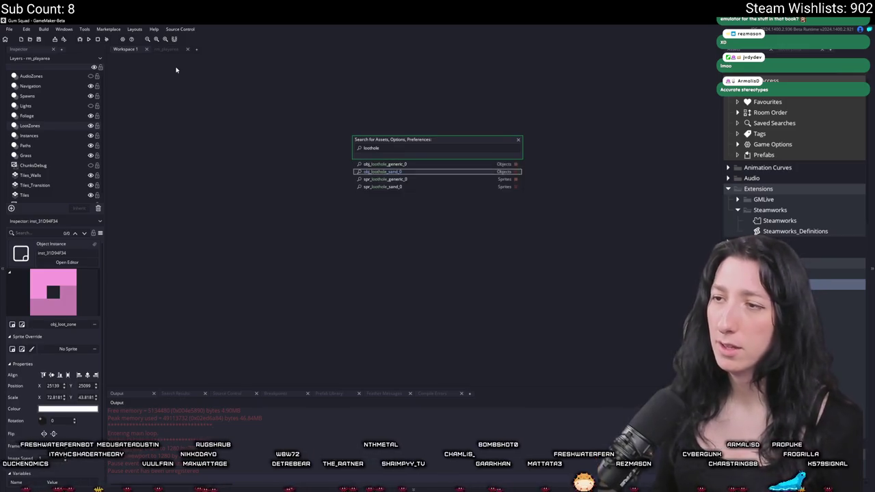
pyautogui.press('Return')
# - Read through obj_loothole_generic_0's Create code, enlarging the editor to show world_time_reset and loot_reset
pyautogui.click(377, 113)
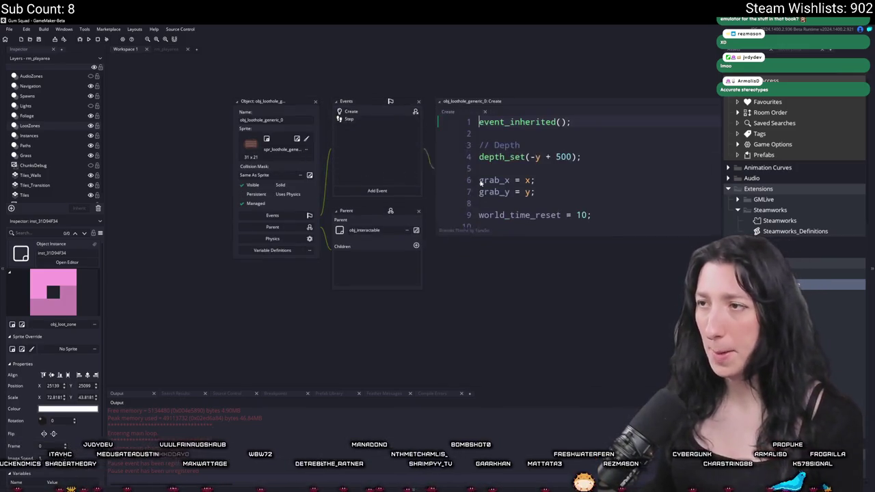
pyautogui.scroll(-4, 520, 169)
pyautogui.scroll(-5, 478, 191)
pyautogui.click(438, 212)
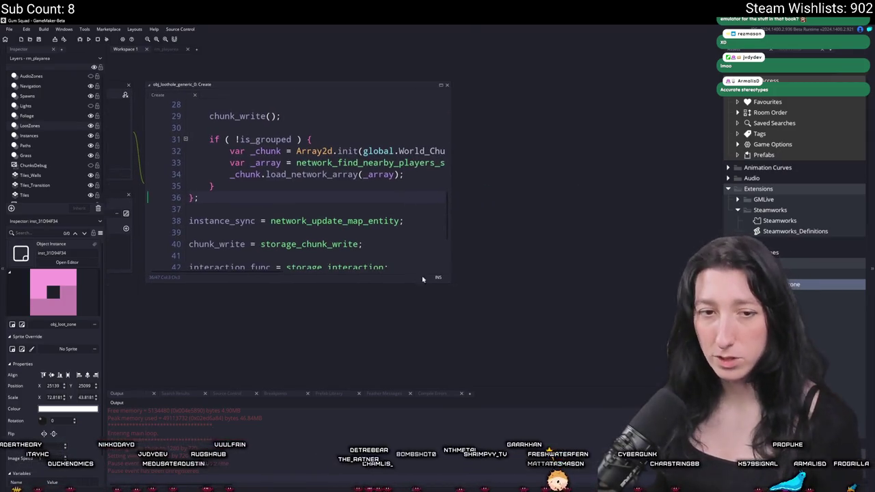
pyautogui.moveTo(448, 283)
pyautogui.mouseDown()
pyautogui.moveTo(543, 362)
pyautogui.moveTo(591, 370)
pyautogui.mouseUp()
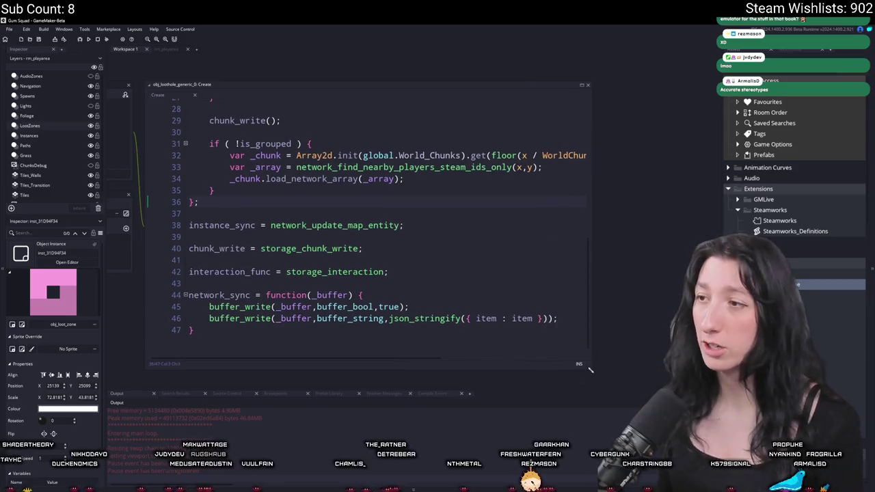
pyautogui.scroll(6, 495, 314)
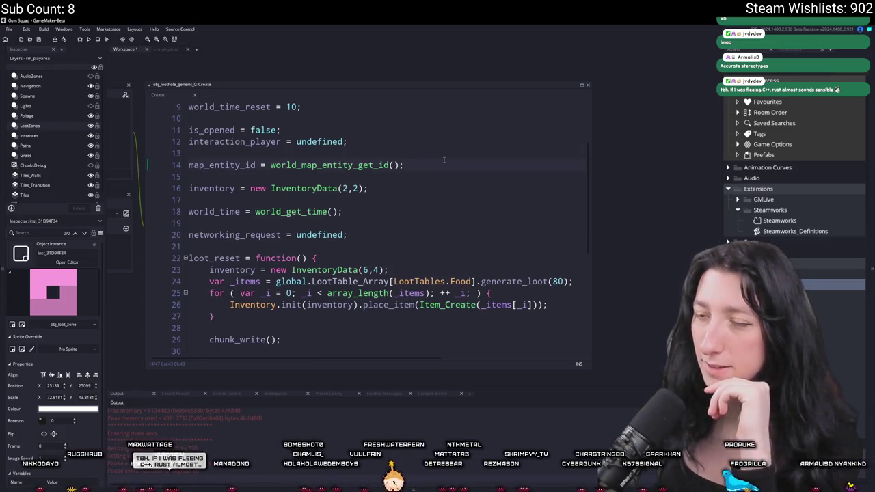
pyautogui.scroll(-3, 443, 160)
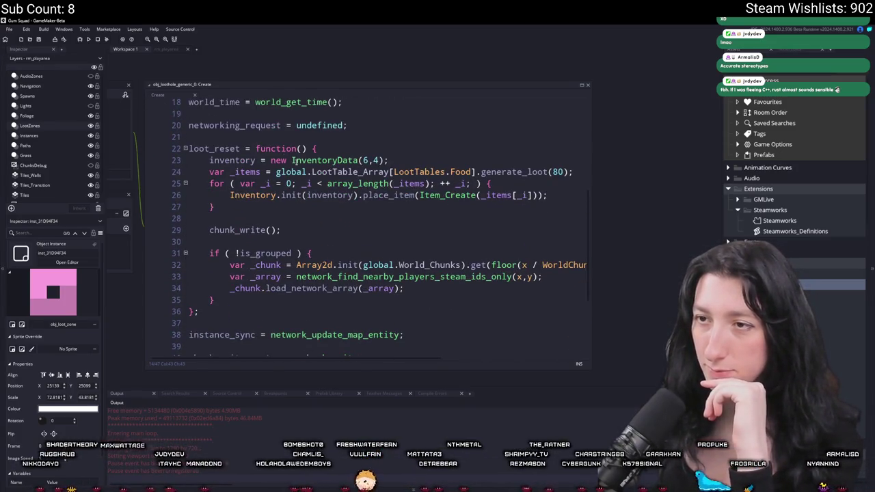
# - Switch between the Create and Step events, ending on the Step event calling storage_step()
pyautogui.click(285, 151)
pyautogui.click(167, 108)
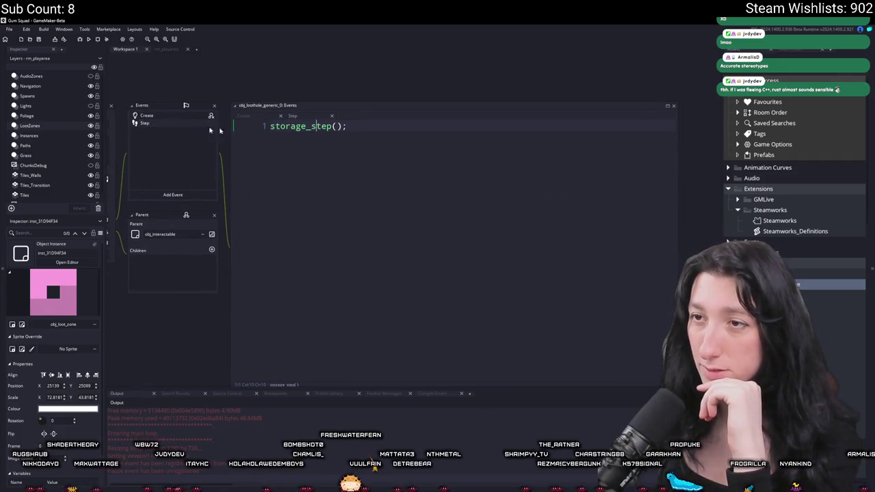
pyautogui.click(146, 116)
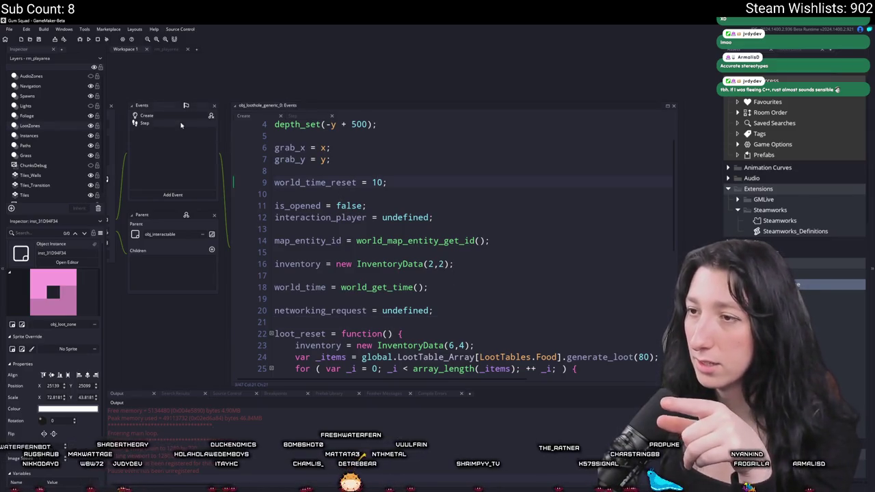
pyautogui.click(160, 124)
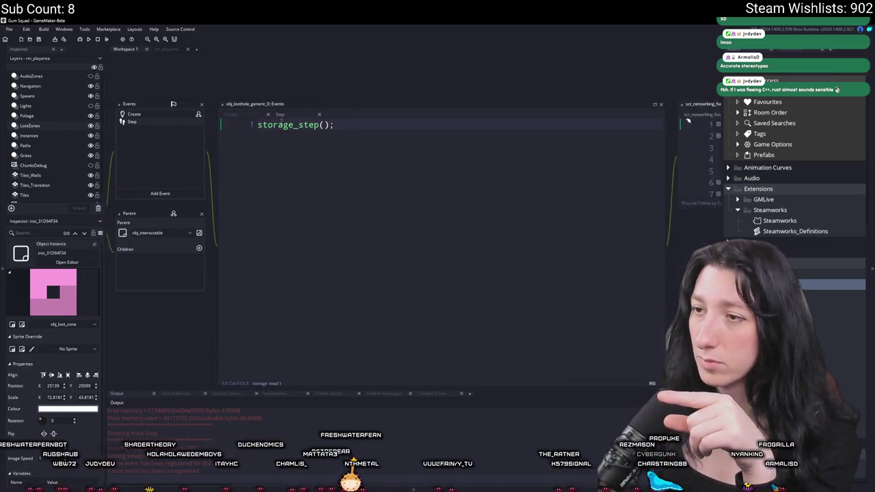
# - Jump to the storage_step and storage_chunk_update definitions in an enlarged script editor
pyautogui.middleClick(287, 124)
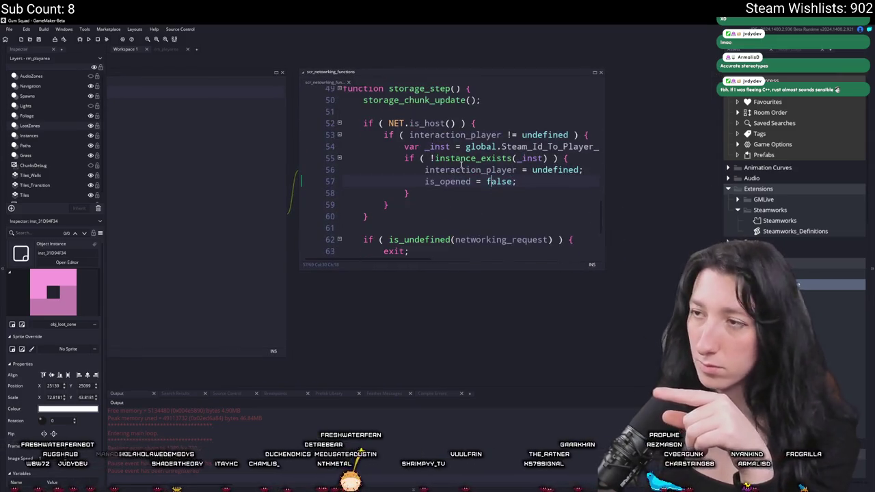
pyautogui.middleClick(444, 99)
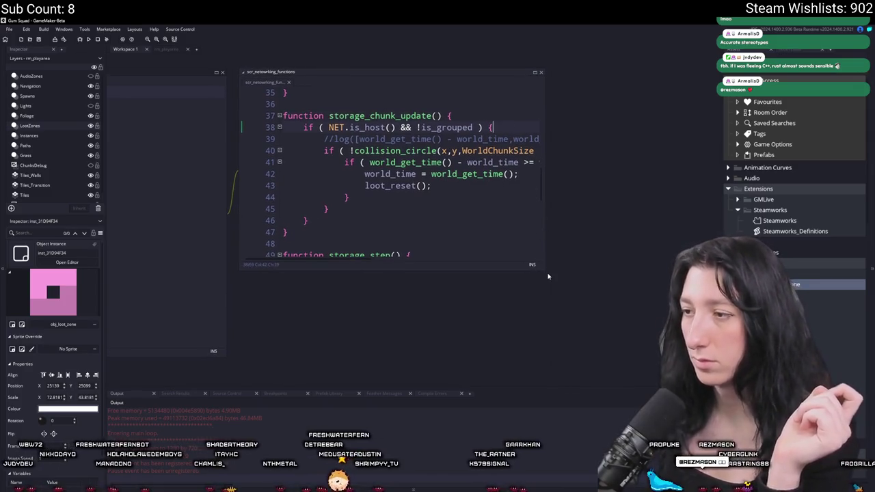
pyautogui.moveTo(548, 276); pyautogui.dragTo(625, 328)
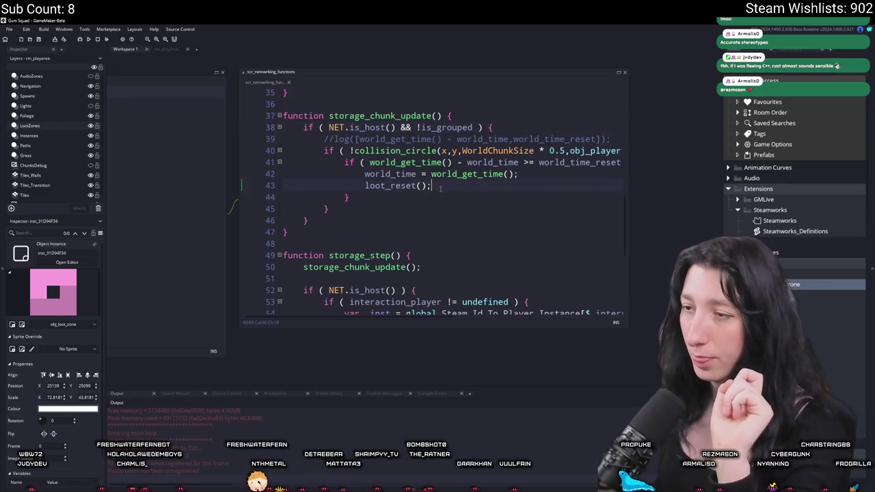
pyautogui.scroll(-3, 440, 188)
pyautogui.scroll(3, 440, 188)
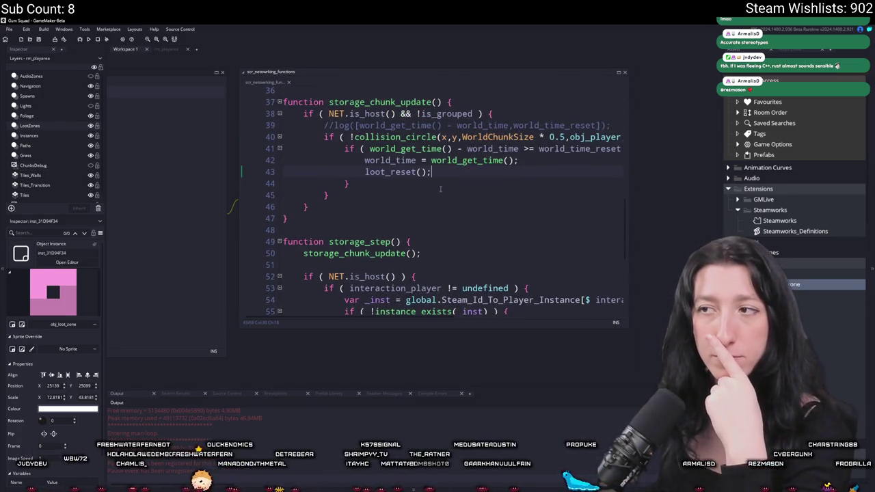
# - Open obj_lootchest_0's Create code via a 'chest' asset search, then pan back to storage_step
pyautogui.hotkey('ctrl', 't')
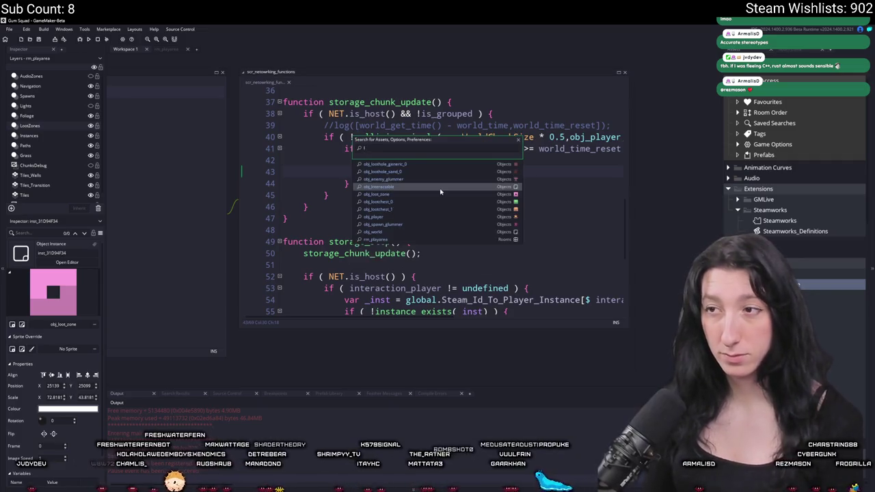
pyautogui.write('lootchest')
pyautogui.press('Return')
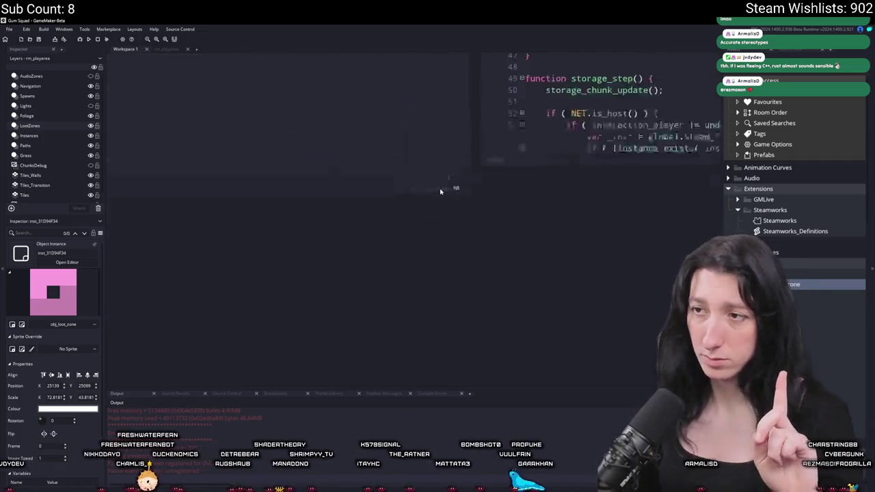
pyautogui.doubleClick(244, 133)
pyautogui.scroll(-6, 410, 198)
pyautogui.scroll(-5, 466, 199)
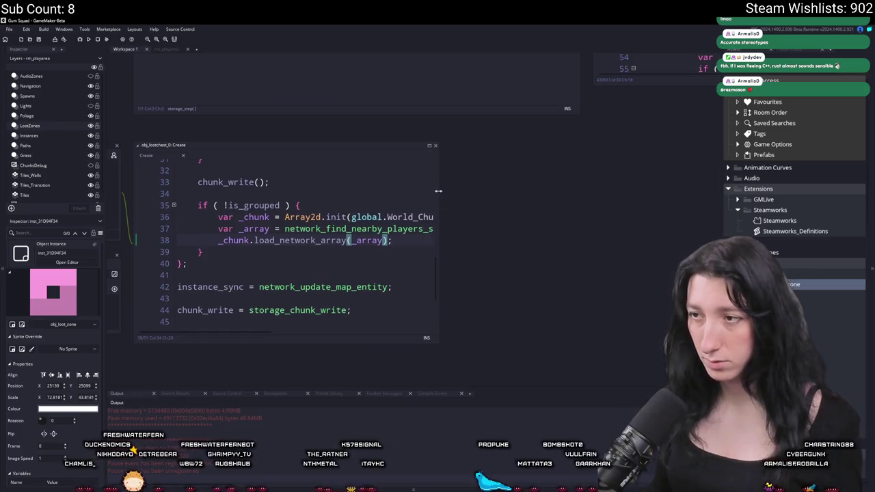
pyautogui.moveTo(438, 192); pyautogui.dragTo(528, 193)
pyautogui.scroll(2, 408, 218)
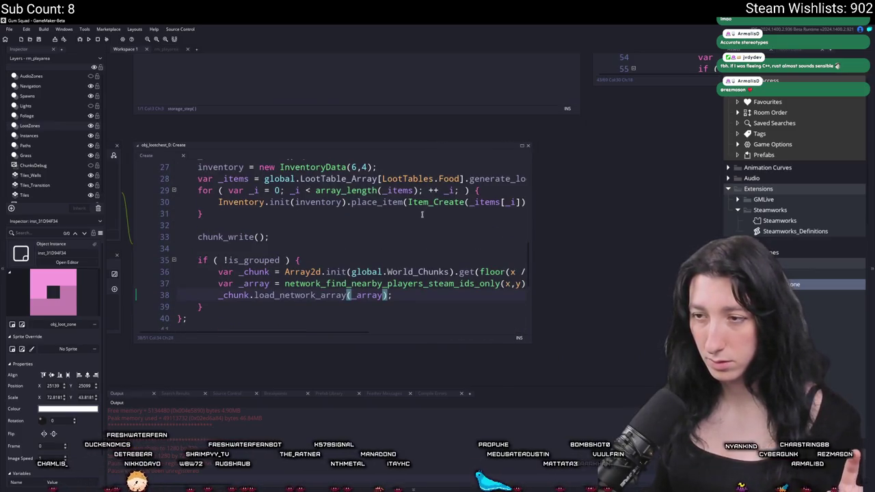
pyautogui.scroll(2, 422, 213)
pyautogui.moveTo(421, 213)
pyautogui.mouseDown()
pyautogui.moveTo(151, 309)
pyautogui.moveTo(230, 299)
pyautogui.moveTo(376, 254)
pyautogui.mouseUp()
pyautogui.moveTo(720, 68); pyautogui.dragTo(456, 208)
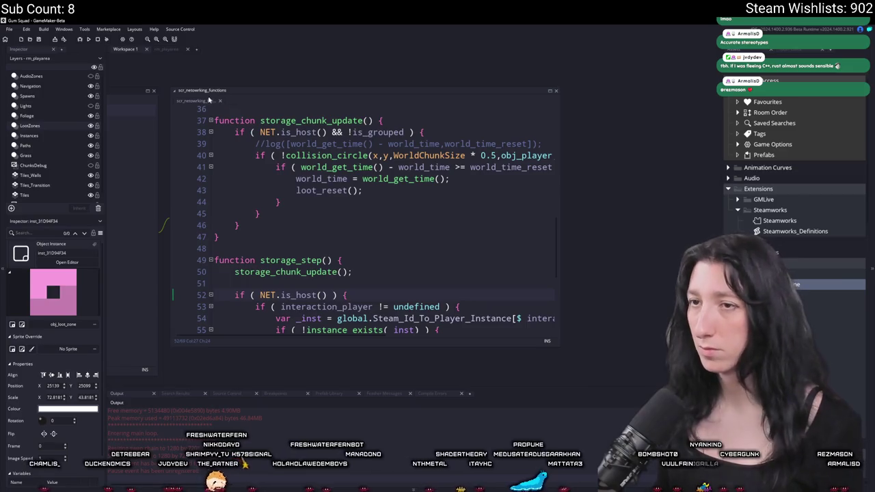
# - Rerun Gum Squad, stopping the previous run, and make the game window fullscreen
pyautogui.press('F5')
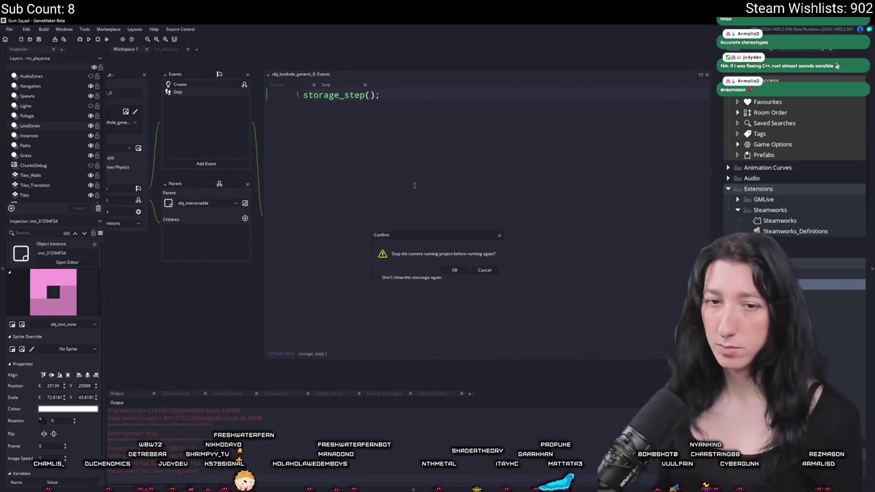
pyautogui.click(458, 269)
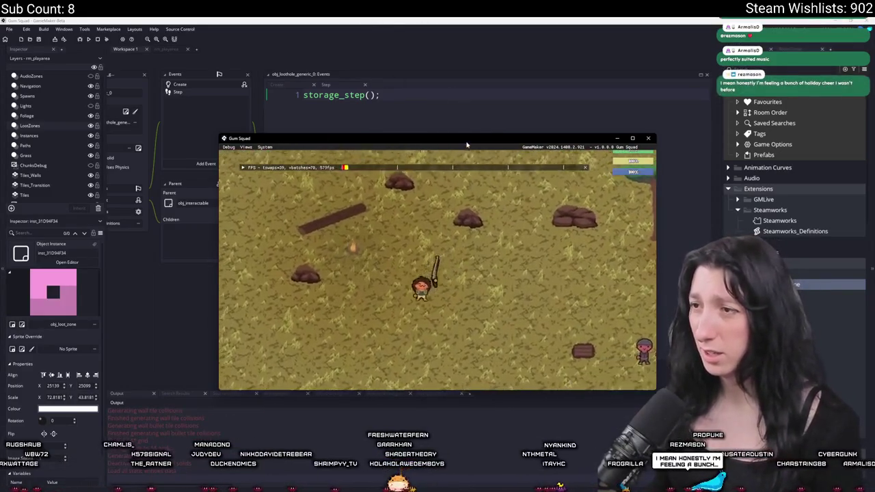
pyautogui.hotkey('alt', 'Return')
pyautogui.press('m')
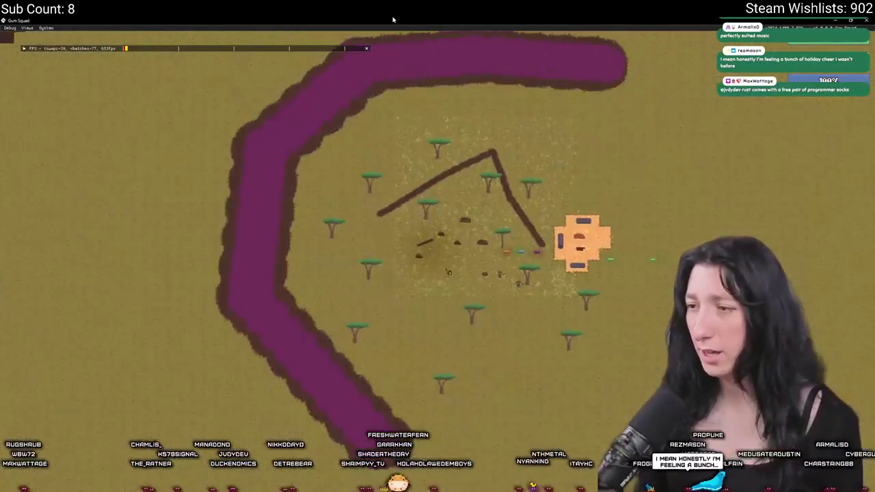
pyautogui.press('m')
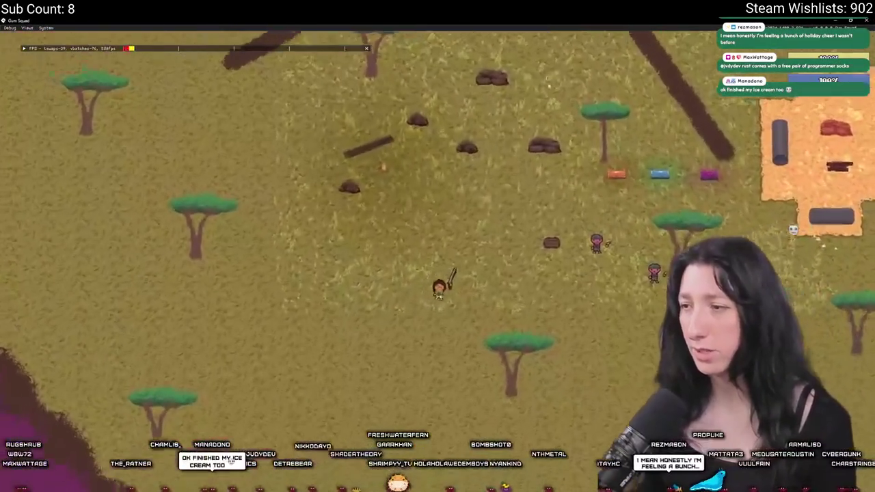
pyautogui.press('i')
pyautogui.press('i')
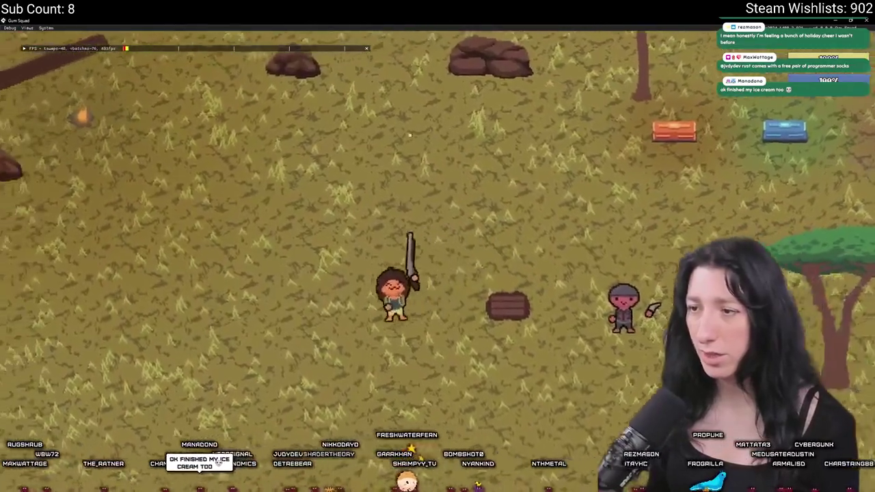
pyautogui.press('m')
pyautogui.press('m')
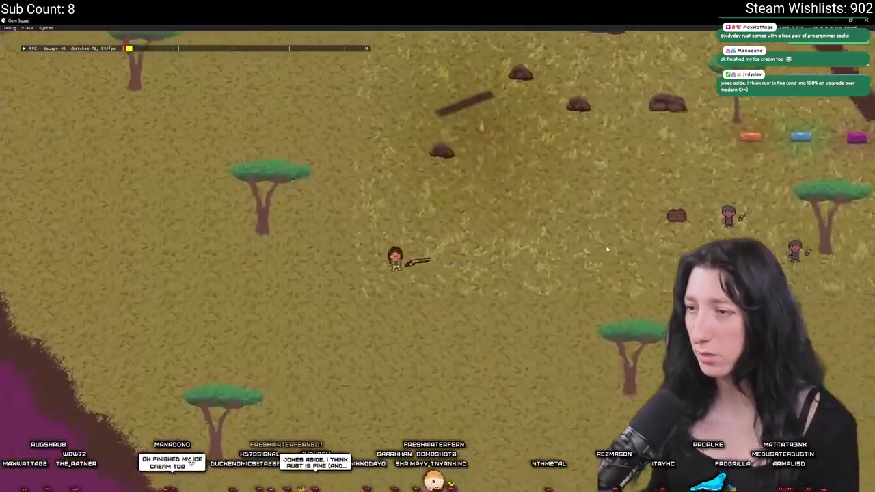
pyautogui.press('m')
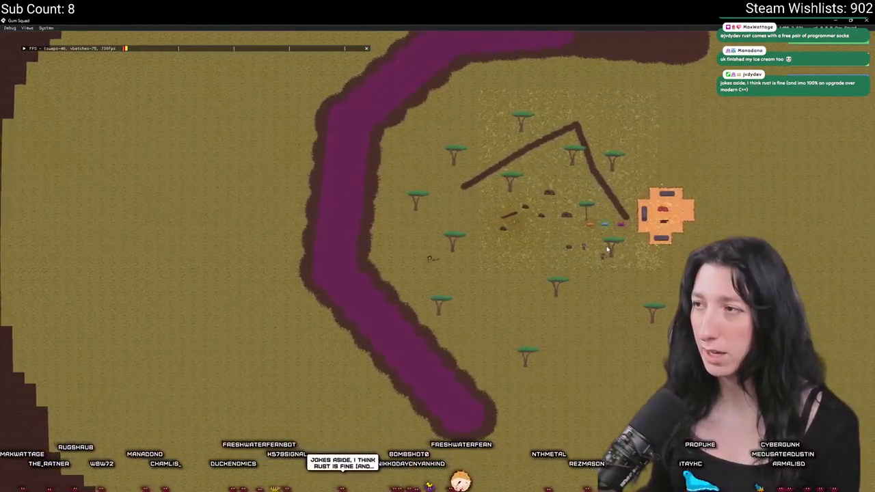
pyautogui.press('m')
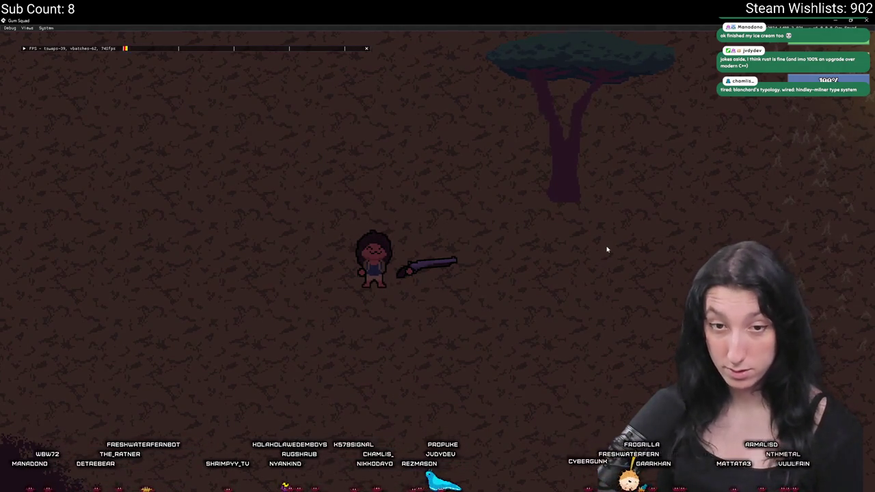
# - Walk to the loot chests and open the one holding macarons, water, cake and a cupcake
pyautogui.press('a')
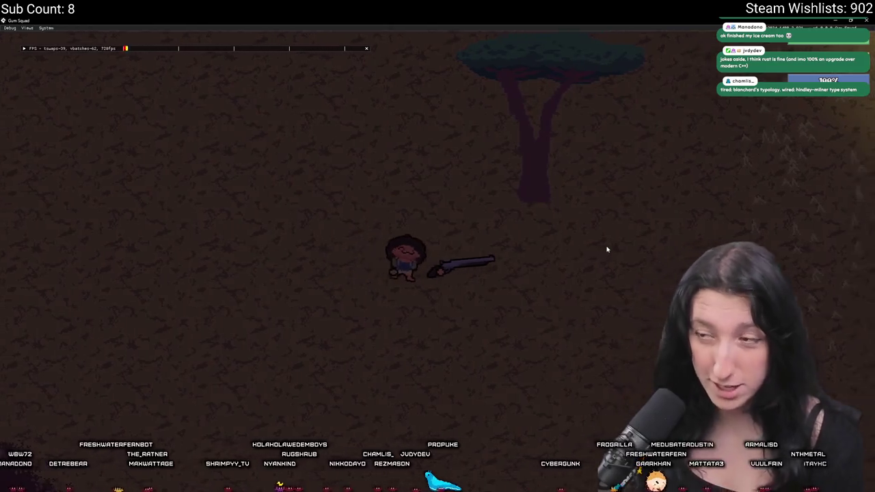
pyautogui.press('d')
pyautogui.press('w')
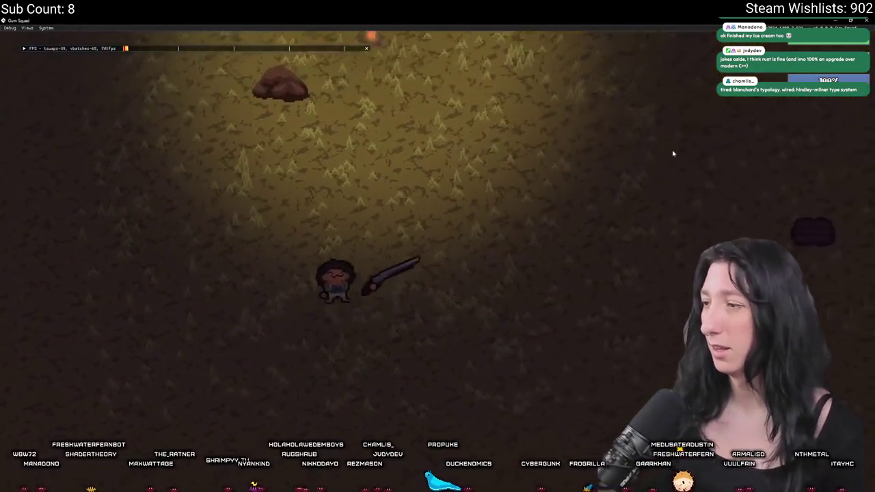
pyautogui.press('d')
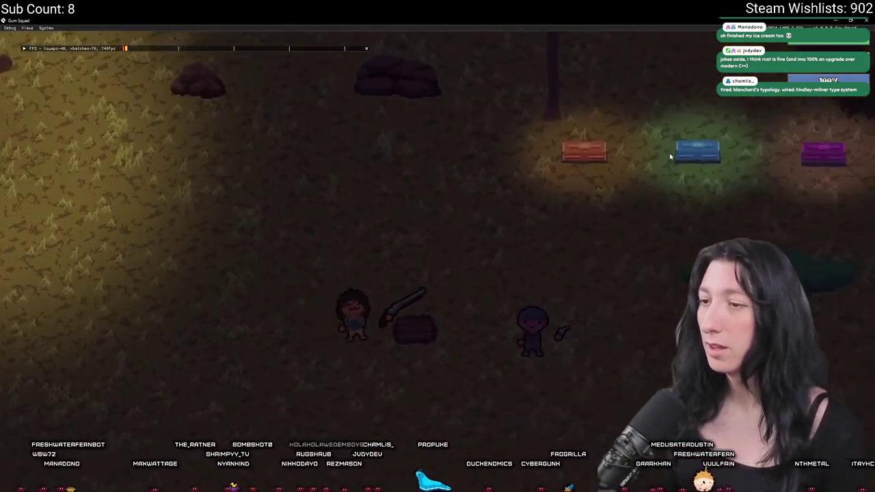
pyautogui.press('Tab')
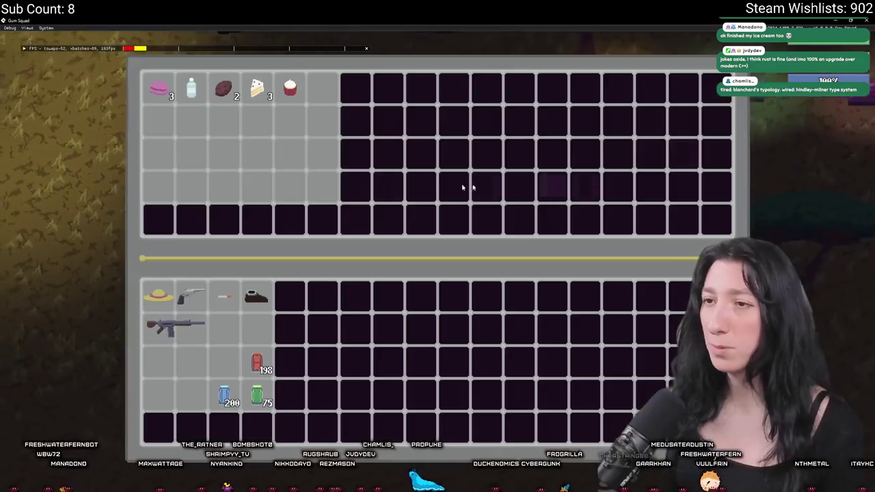
# - Move the cake, chocolate, macaron and water bottle from the chest into the player's inventory
pyautogui.click(257, 89)
pyautogui.click(229, 90)
pyautogui.click(191, 89)
pyautogui.click(159, 89)
pyautogui.press('Tab')
pyautogui.press('Tab')
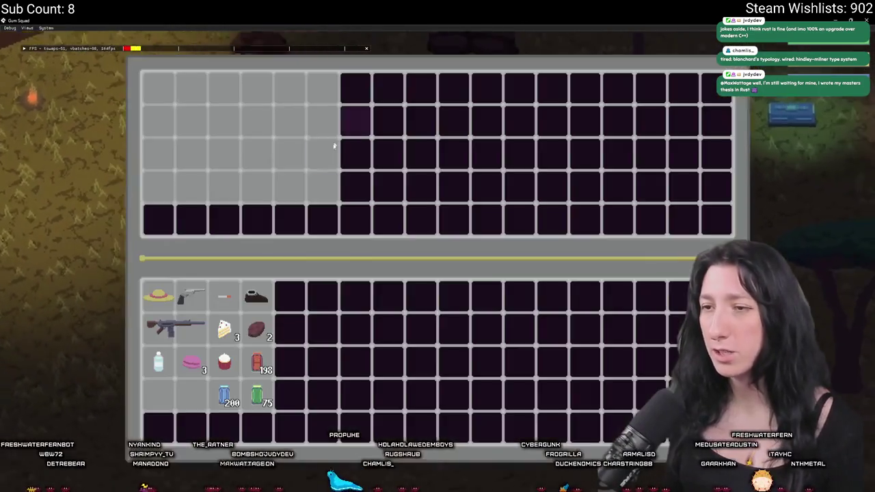
pyautogui.click(261, 300)
pyautogui.press('Tab')
# - Walk around the field and fight enemies until the Code Error dialog appears
pyautogui.press('a')
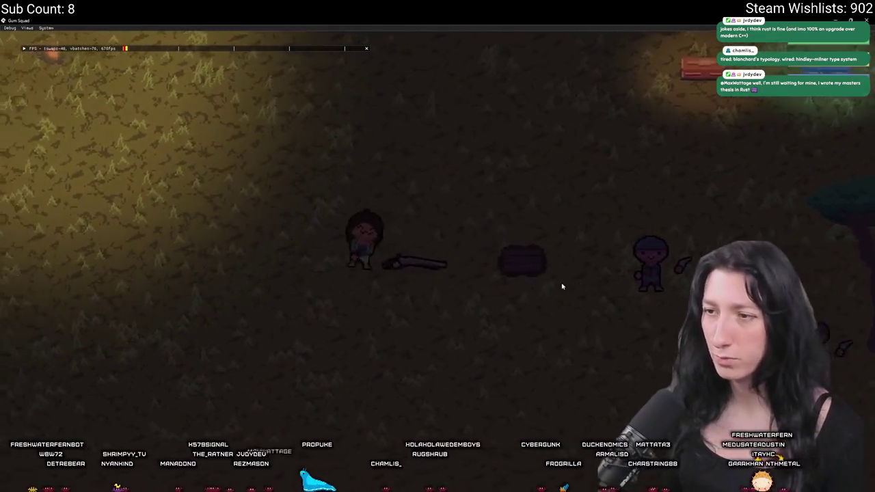
pyautogui.scroll(-5, 504, 224)
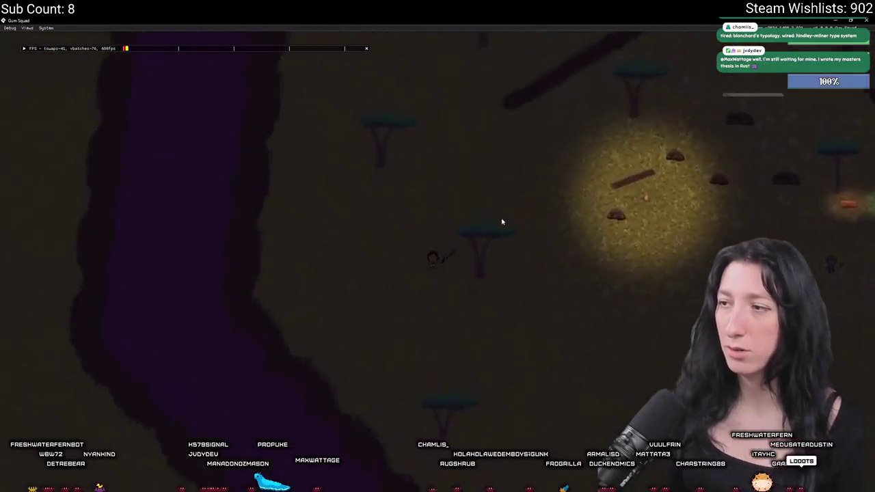
pyautogui.scroll(5, 501, 221)
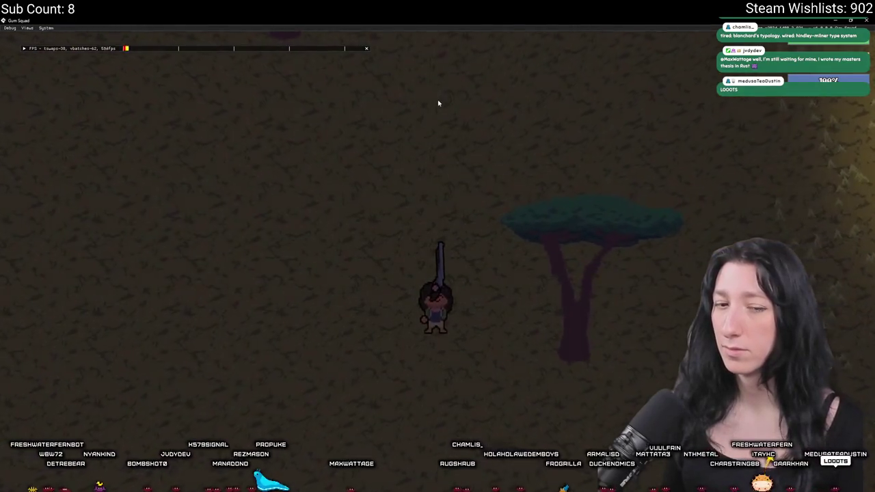
pyautogui.press('d')
pyautogui.press('d')
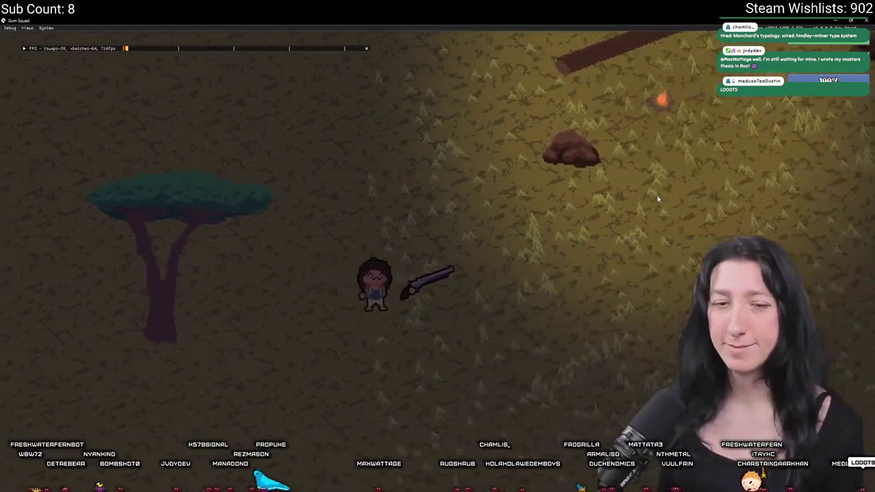
pyautogui.press('d')
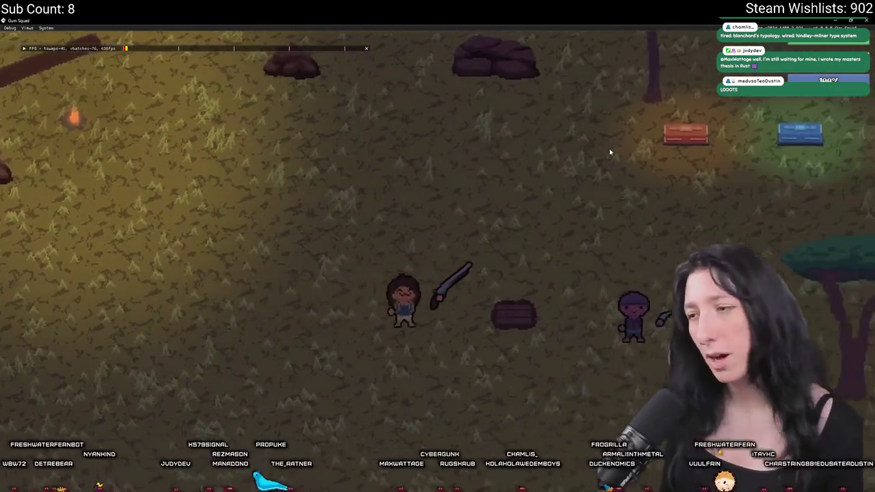
pyautogui.press('Tab')
pyautogui.press('Tab')
pyautogui.press('Tab')
pyautogui.click(564, 234)
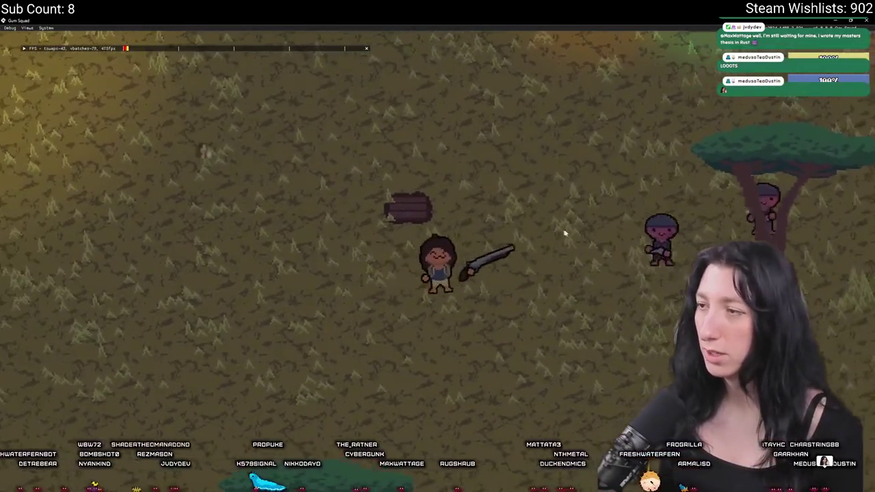
pyautogui.press('d')
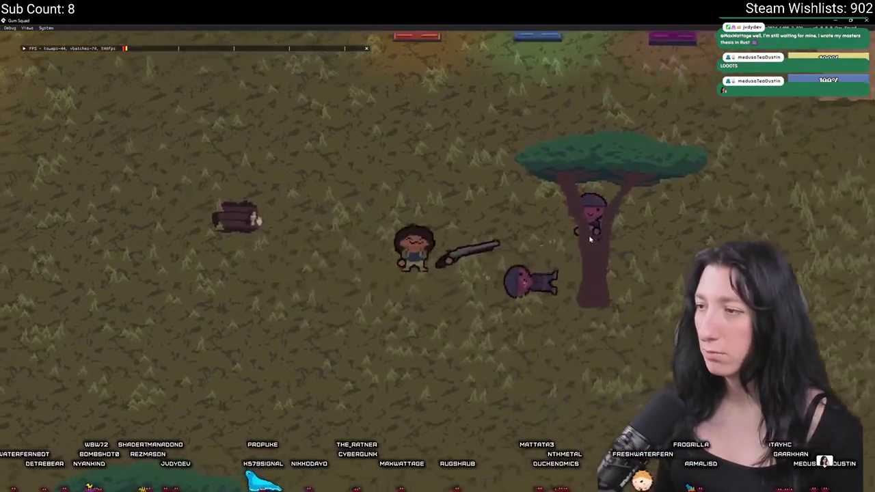
pyautogui.press('w')
pyautogui.press('a')
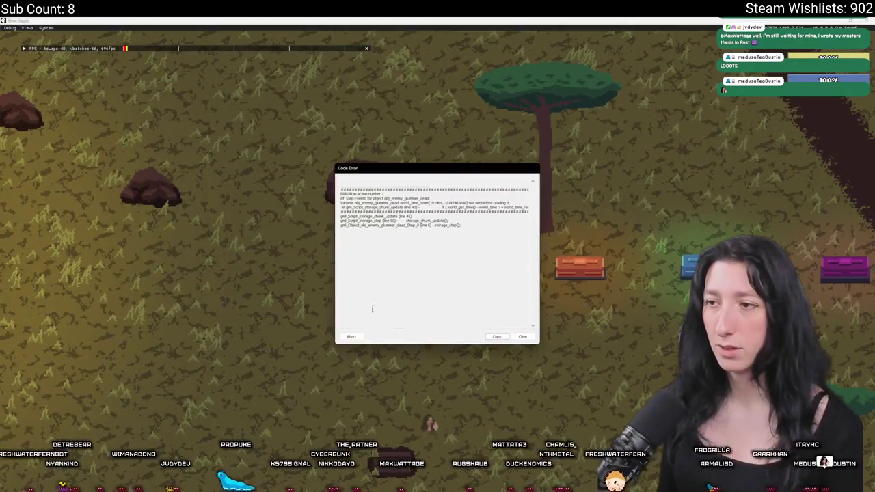
# - Stop the game, open obj_enemy_glummer_dead's Step event and jump to storage_step in scr_networking_functions
pyautogui.click(350, 336)
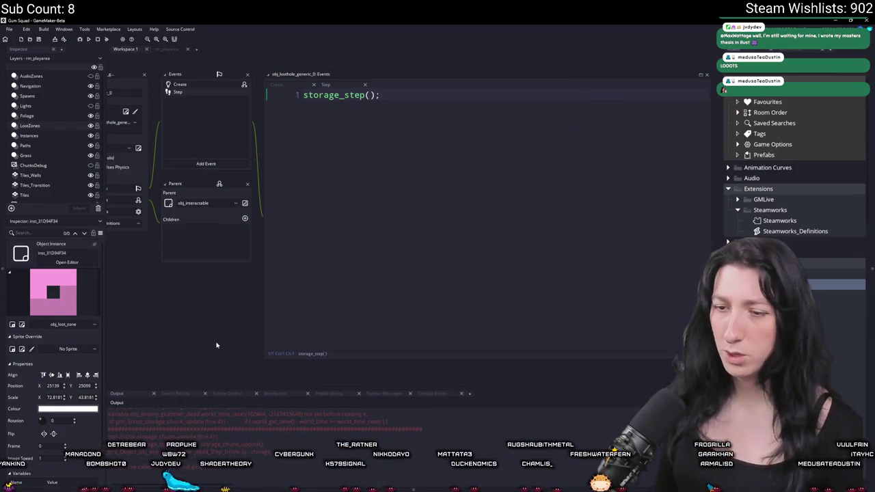
pyautogui.hotkey('ctrl', 't')
pyautogui.write('glummer')
pyautogui.press('Return')
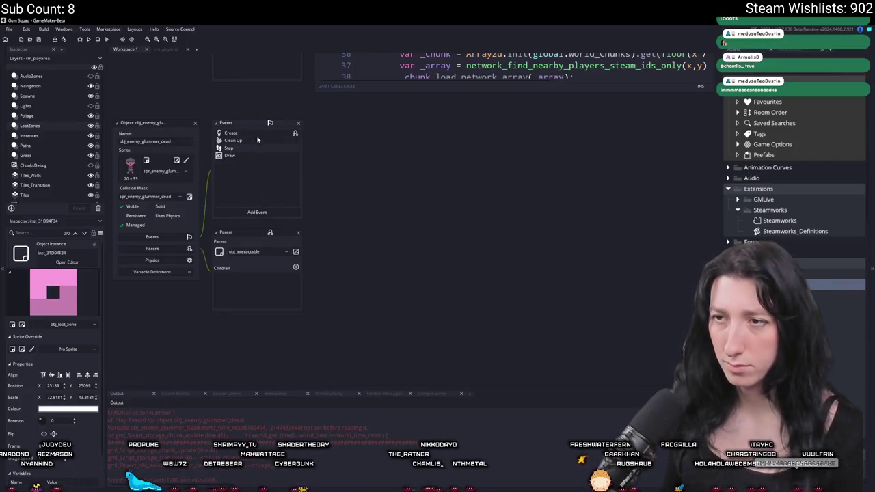
pyautogui.doubleClick(231, 147)
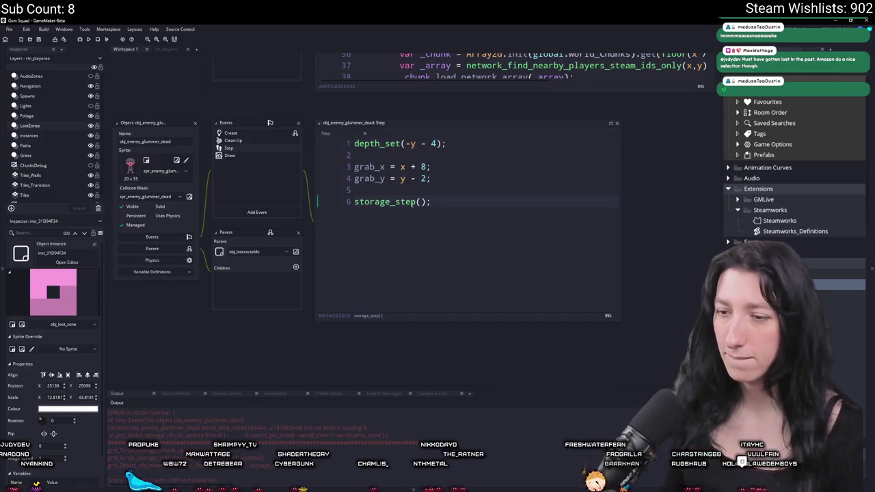
pyautogui.middleClick(414, 201)
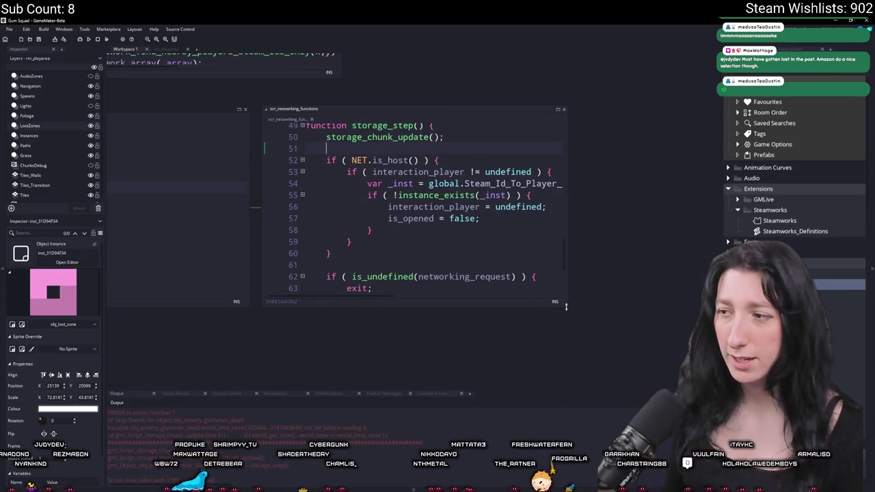
# - Enlarge the script window and add a _loot_update=true parameter to the storage_step header
pyautogui.moveTo(567, 307); pyautogui.dragTo(665, 384)
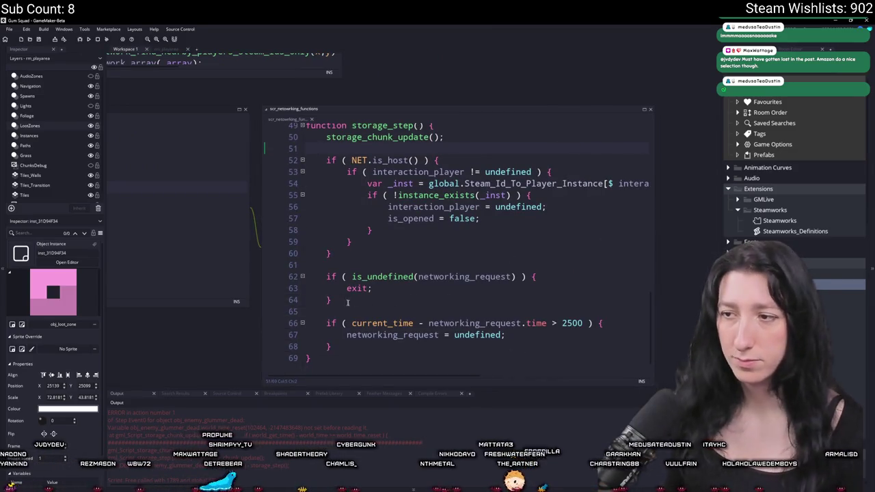
pyautogui.moveTo(328, 347); pyautogui.dragTo(315, 161)
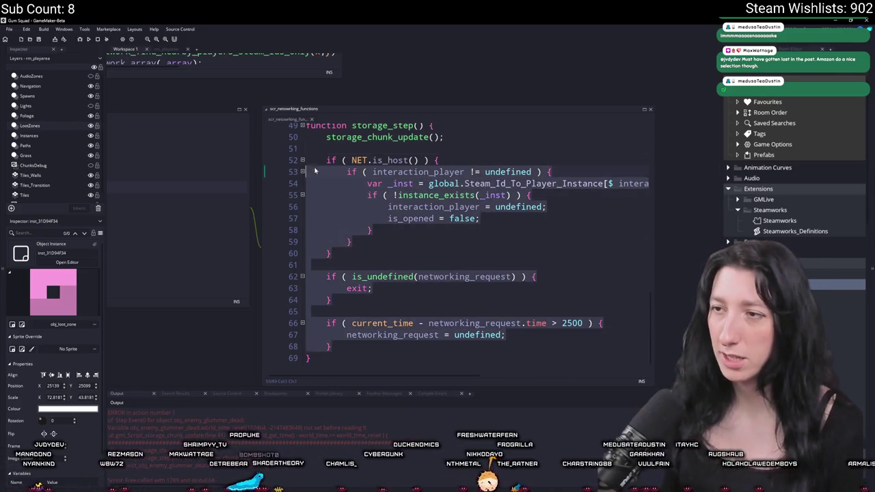
pyautogui.hotkey('ctrl', 'Tab')
pyautogui.press('F12')
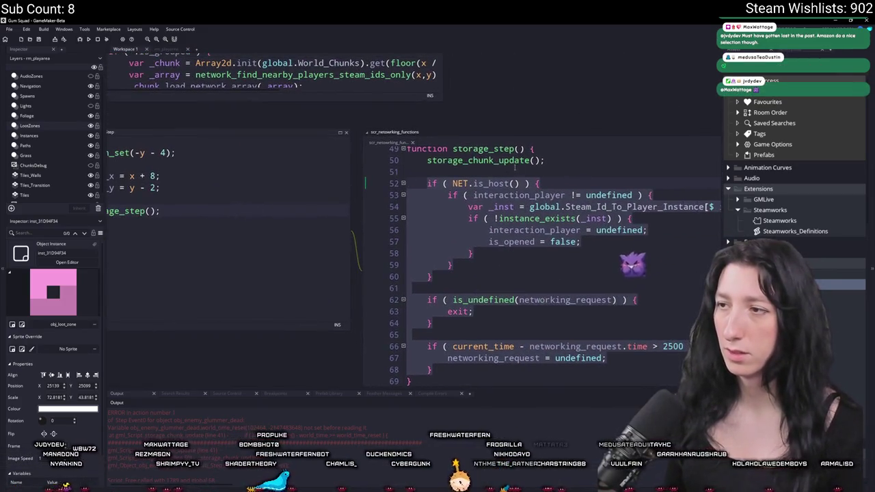
pyautogui.write('_lo')
pyautogui.write('true')
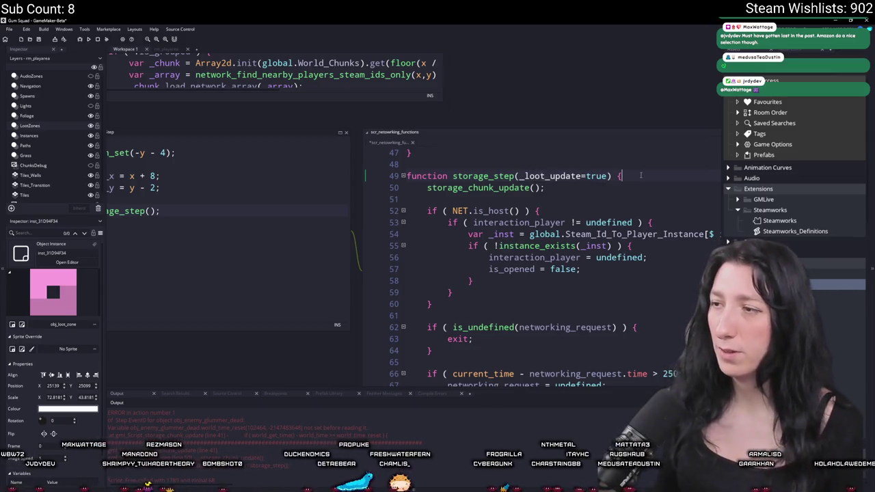
# - Wrap storage_chunk_update(); in an if ( _loot_update ) { } block
pyautogui.press('Return')
pyautogui.write('if ( _loot_update ) {')
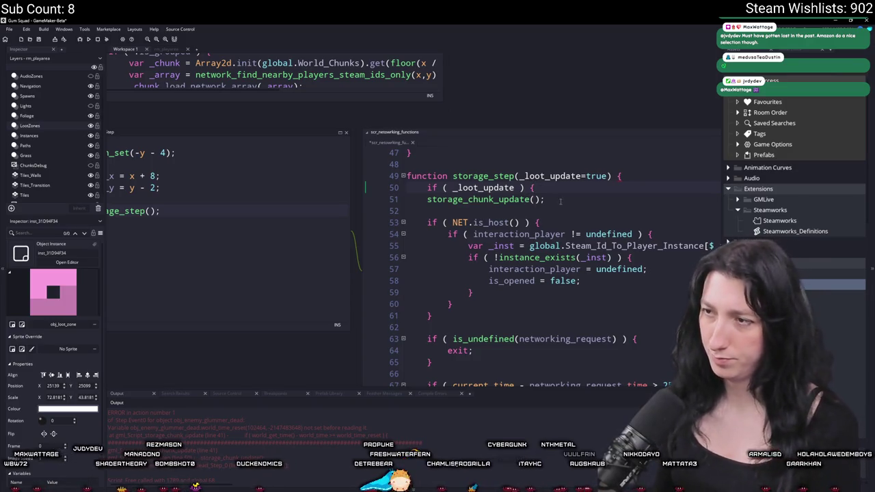
pyautogui.press('Return')
pyautogui.write('}')
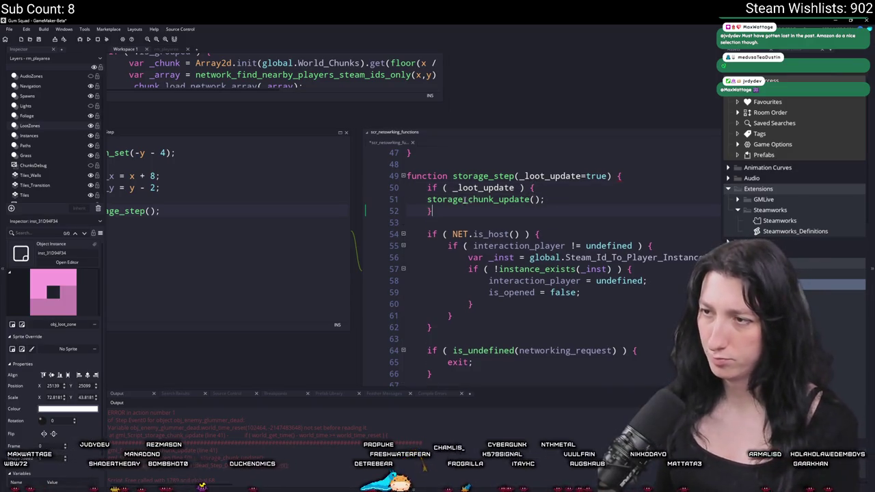
pyautogui.scroll(-2, 480, 210)
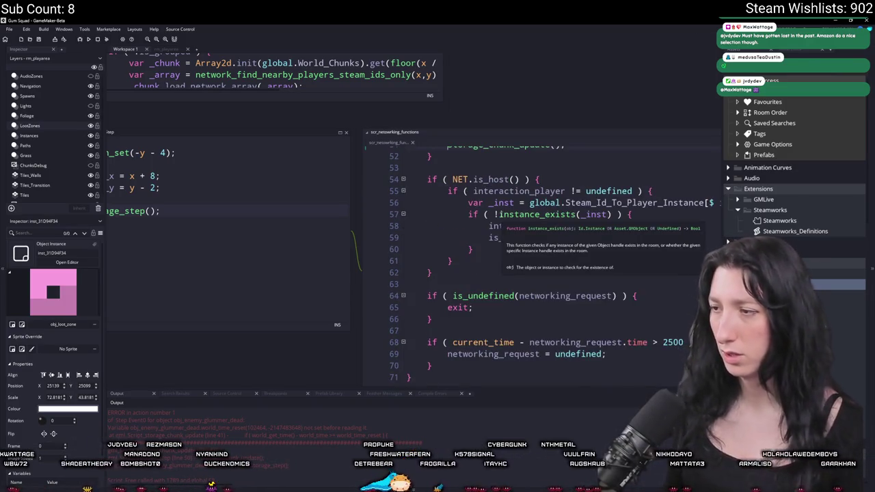
pyautogui.scroll(2, 563, 180)
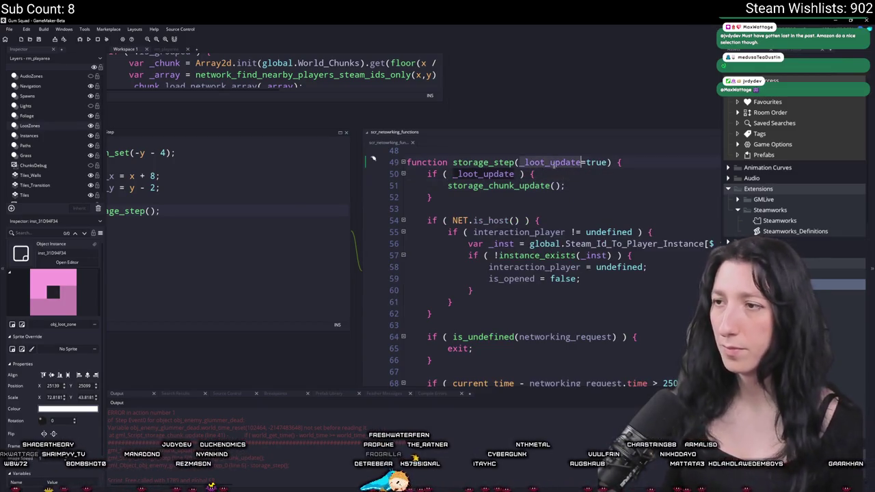
pyautogui.hscroll(-5, 559, 50)
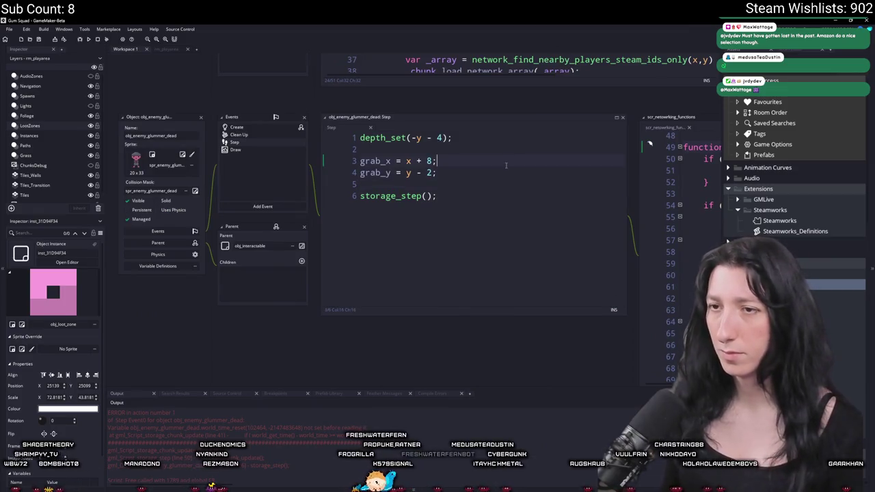
# - Change obj_enemy_glummer_dead's Step event call to storage_step(false) and launch a test run
pyautogui.click(260, 134)
pyautogui.click(251, 127)
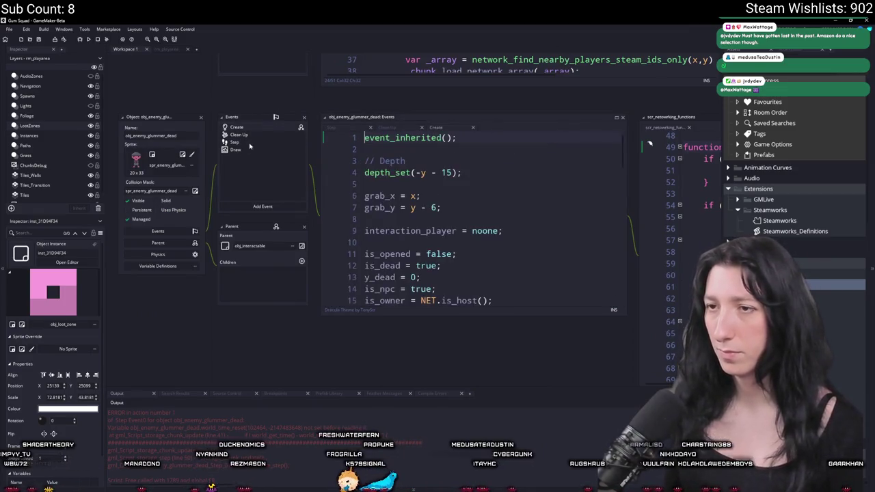
pyautogui.scroll(-9, 521, 248)
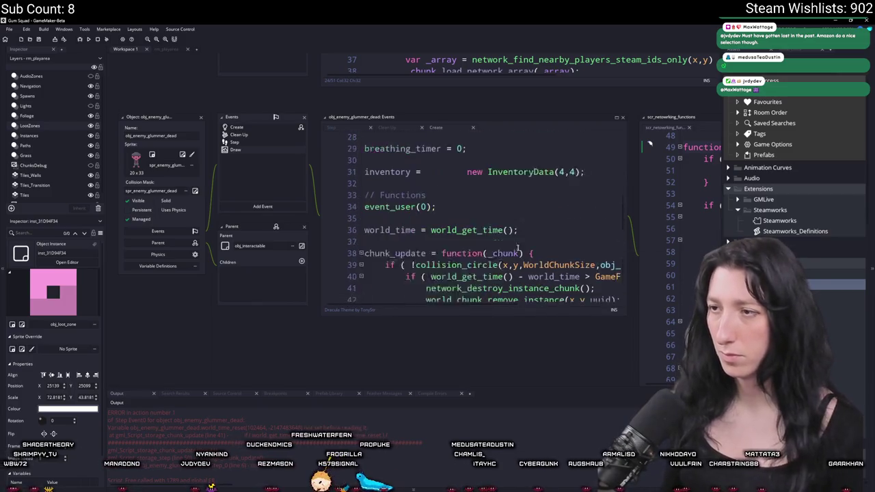
pyautogui.click(259, 150)
pyautogui.click(259, 141)
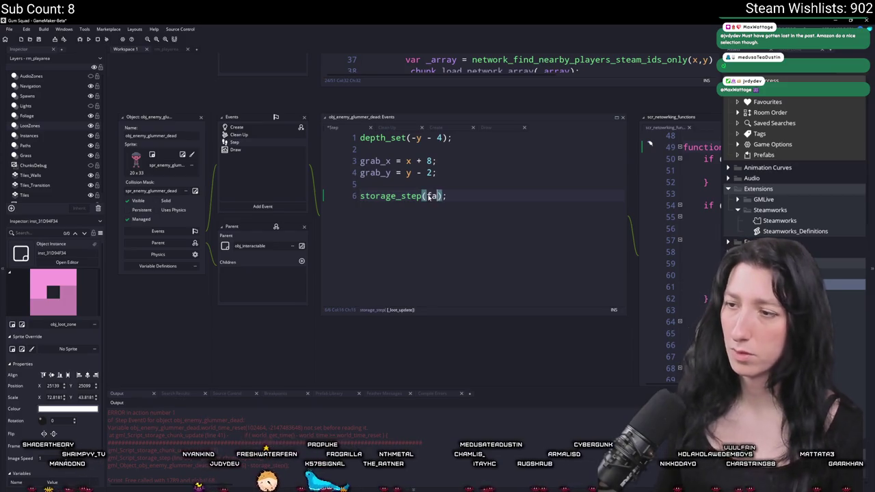
pyautogui.write('lse')
pyautogui.press('Escape')
pyautogui.press('F12')
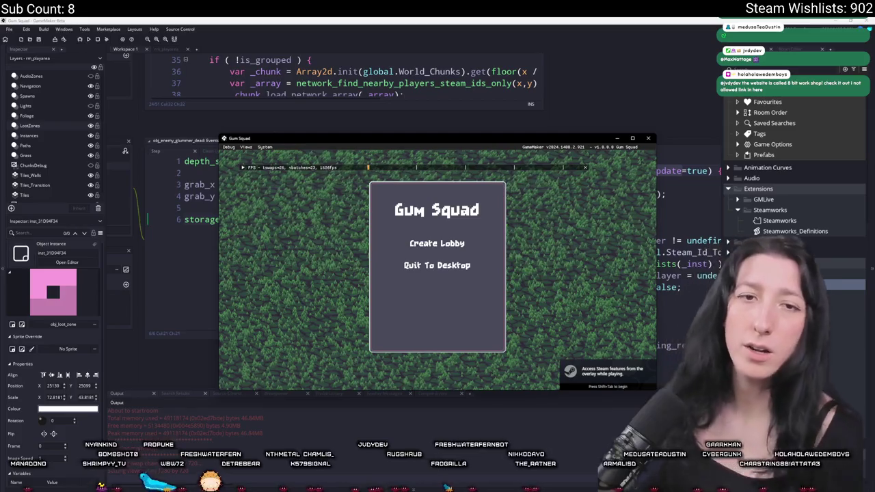
# - Create a lobby, walk toward the enemies and attack them
pyautogui.click(441, 246)
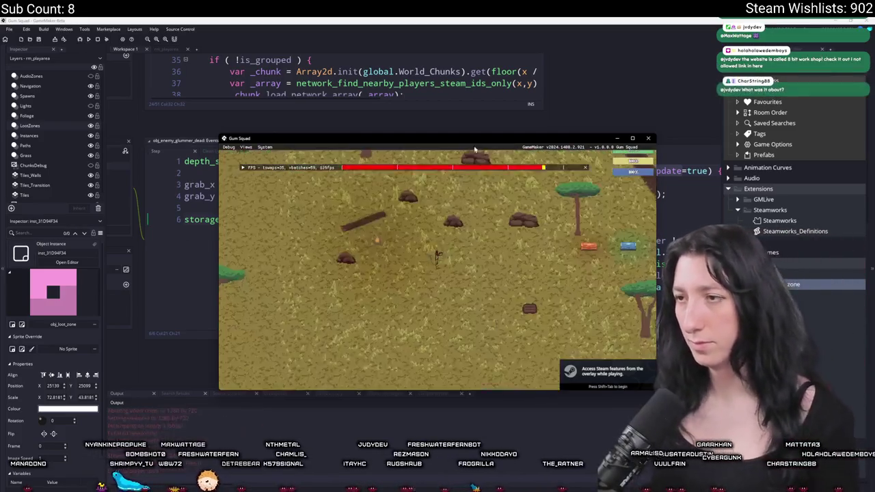
pyautogui.press('s')
pyautogui.press('d')
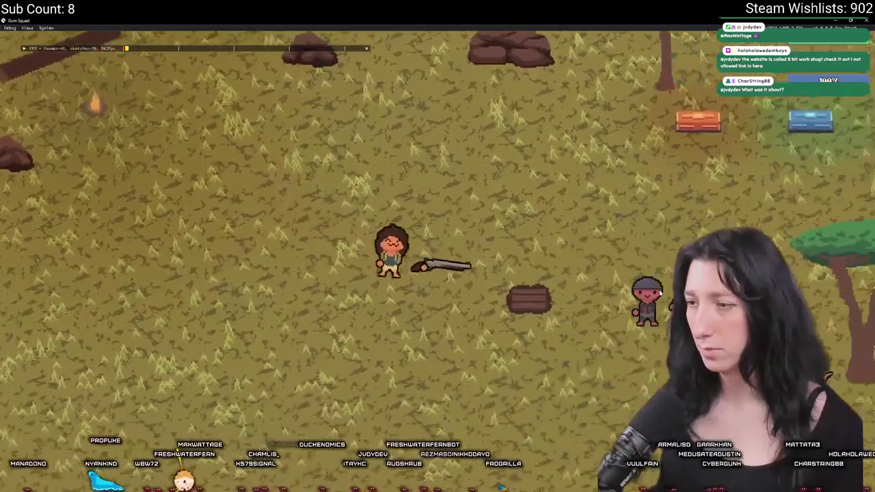
pyautogui.press('s')
pyautogui.press('d')
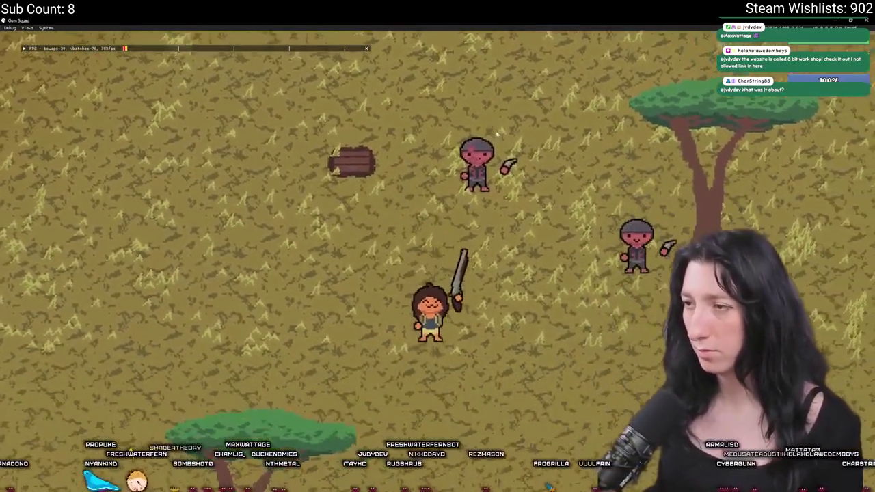
pyautogui.press('d')
pyautogui.press('w')
pyautogui.click(497, 133)
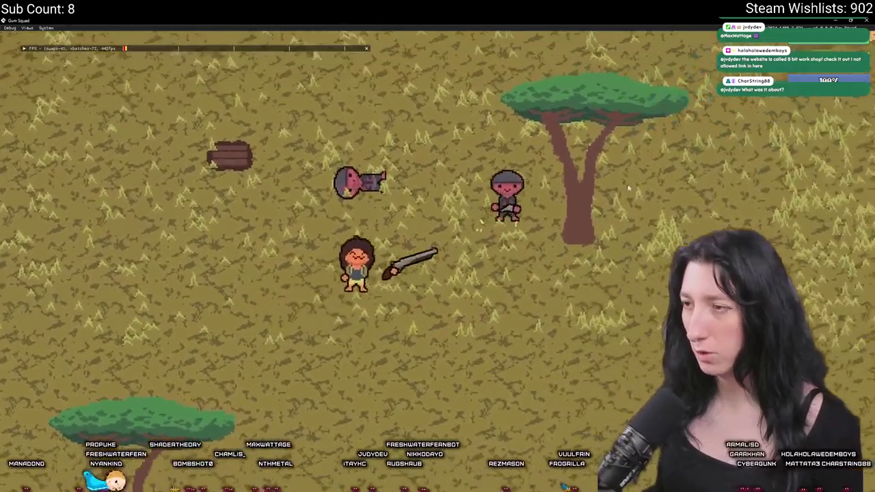
pyautogui.click(615, 183)
# - Walk toward the loot chests and bring up the nearby chest and the player's inventory
pyautogui.press('a')
pyautogui.press('w')
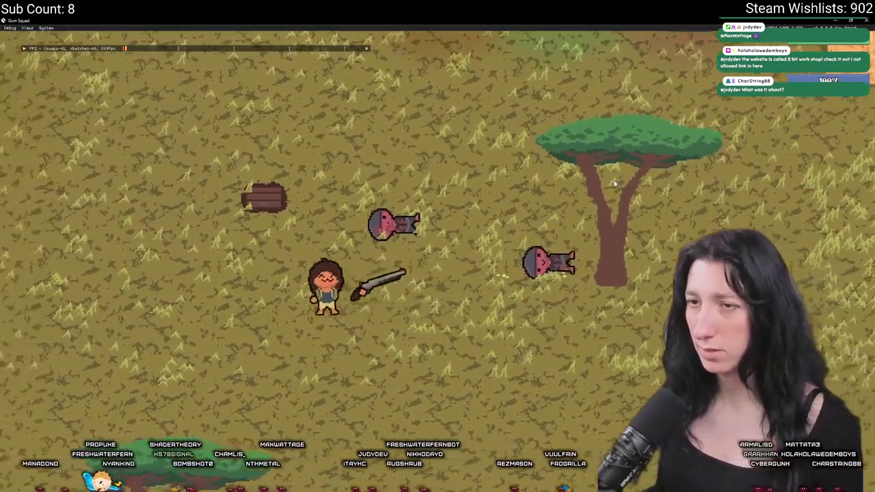
pyautogui.press('Tab')
pyautogui.press('Tab')
pyautogui.press('d')
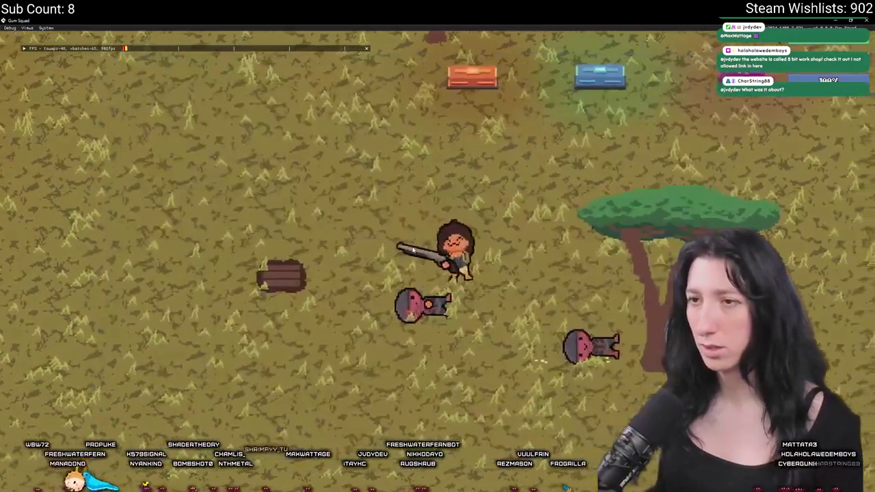
pyautogui.press('Tab')
pyautogui.press('Tab')
pyautogui.press('s')
pyautogui.press('w')
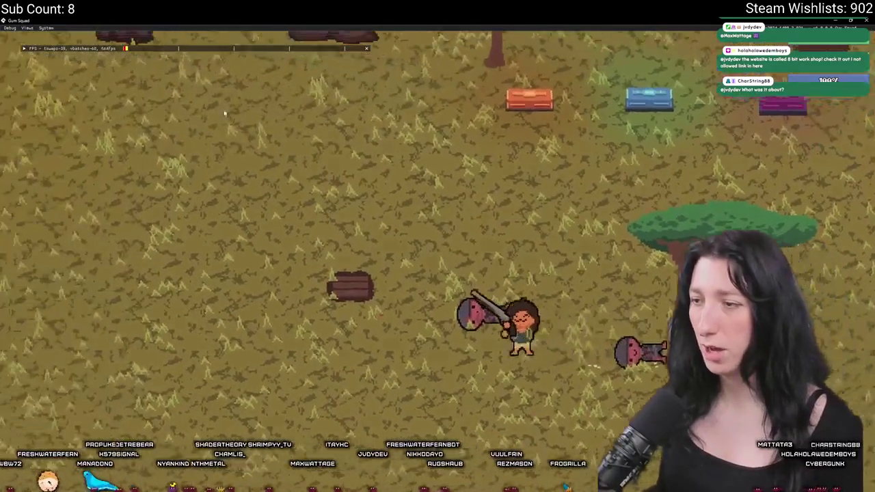
pyautogui.press('Tab')
# - Check the character's equipment view and equip the pistol in the weapon slot
pyautogui.press('Tab')
pyautogui.press('Tab')
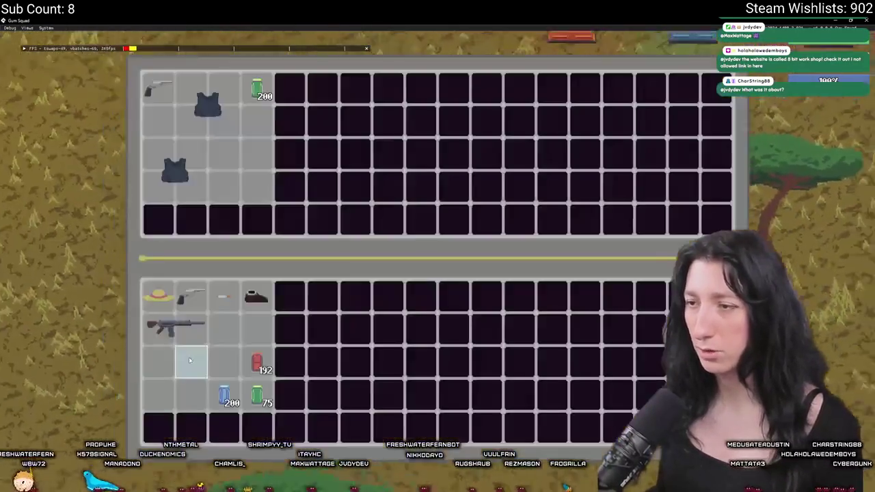
pyautogui.press('Tab')
pyautogui.press('Tab')
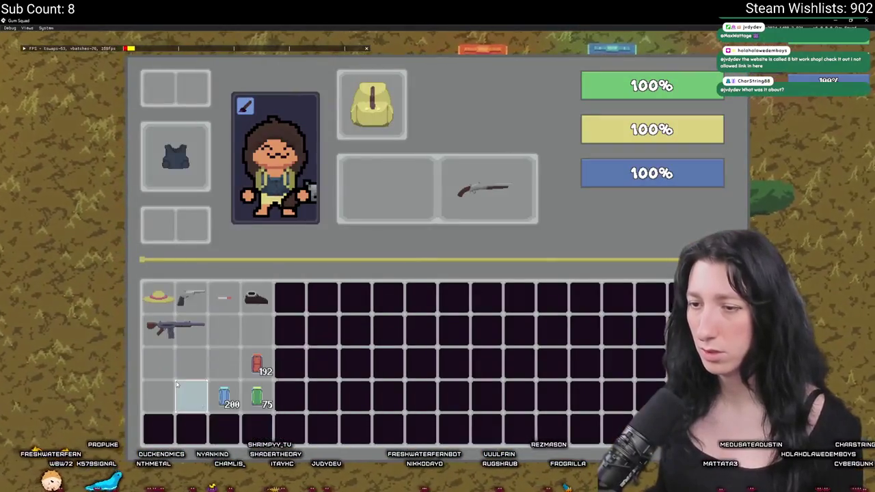
pyautogui.press('Tab')
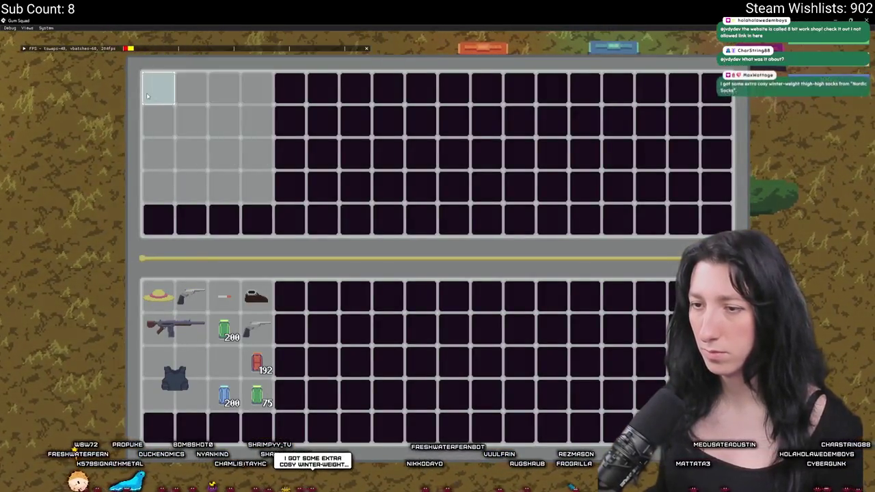
pyautogui.press('Tab')
pyautogui.moveTo(530, 164); pyautogui.dragTo(527, 167)
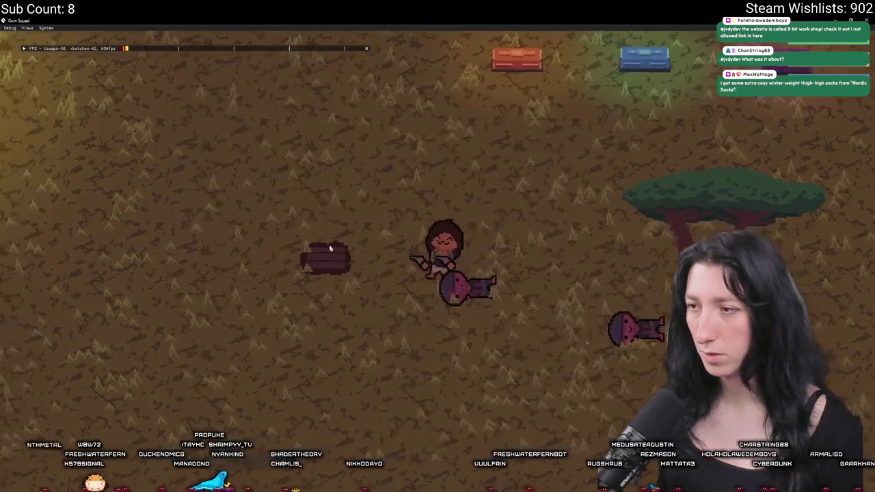
pyautogui.scroll(-5, 527, 196)
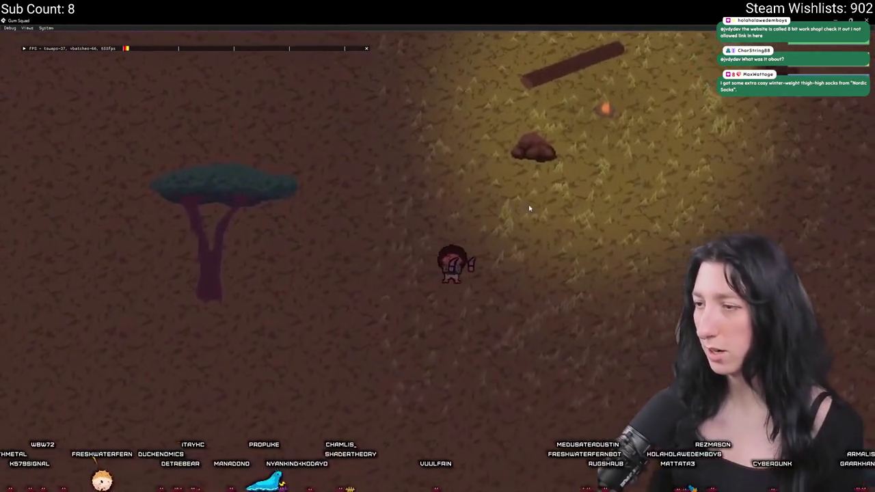
pyautogui.scroll(-5, 528, 198)
# - View a nearby container's loot, walk onward, and switch to the world map
pyautogui.press('Tab')
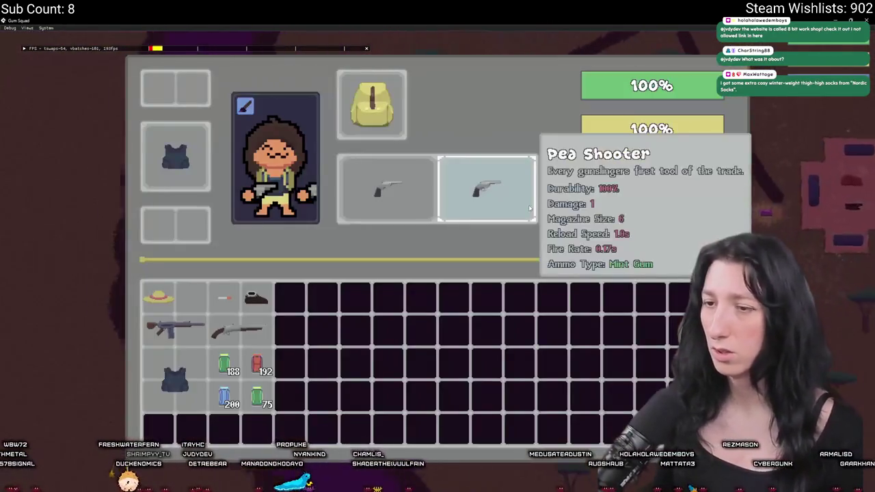
pyautogui.press('Tab')
pyautogui.press('d')
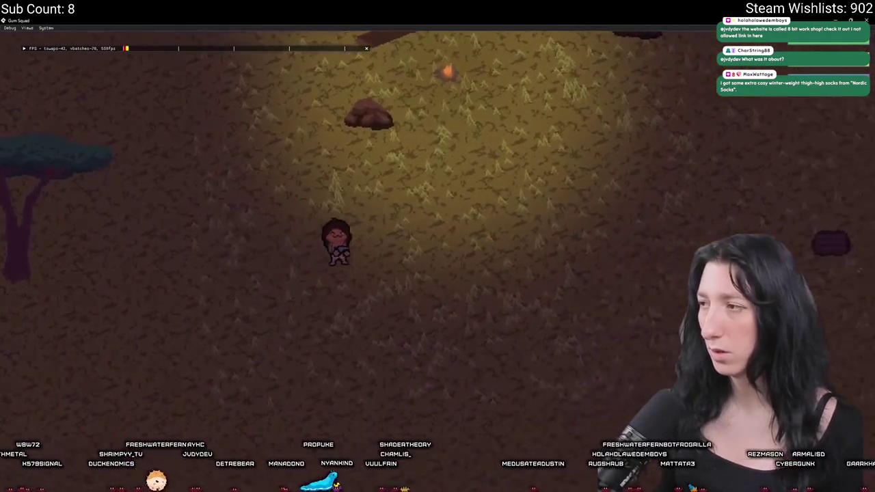
pyautogui.press('Tab')
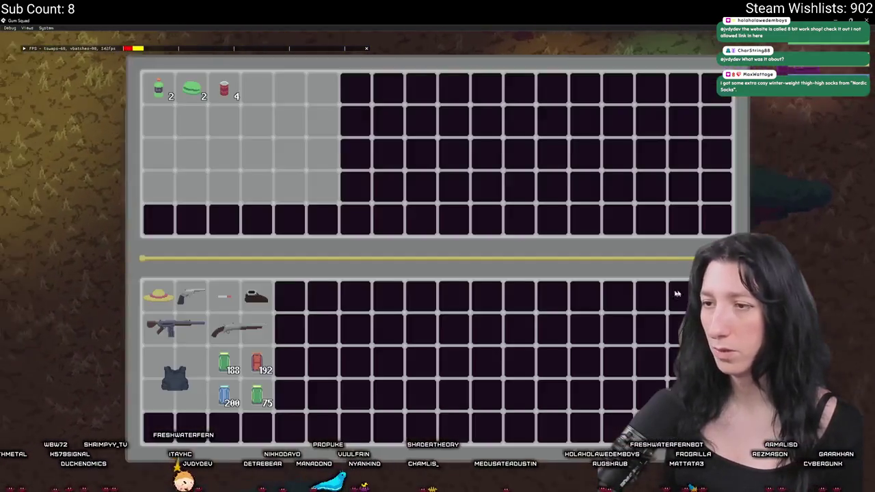
pyautogui.press('Tab')
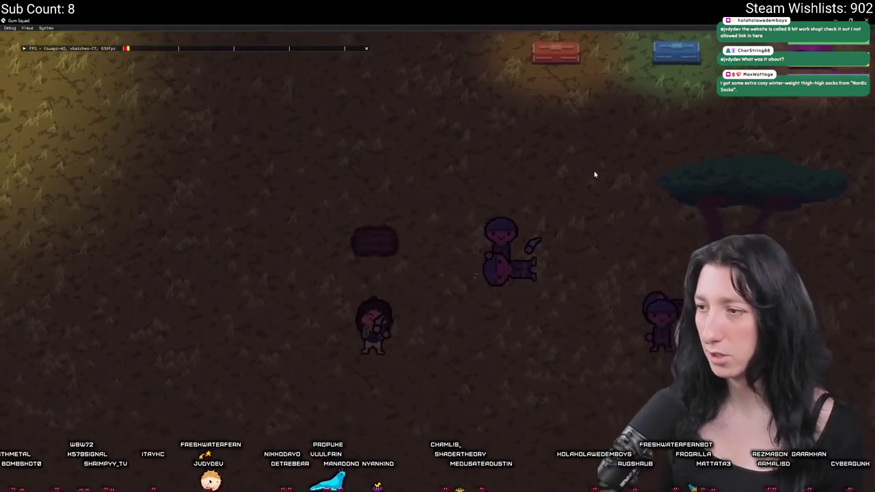
pyautogui.press('a')
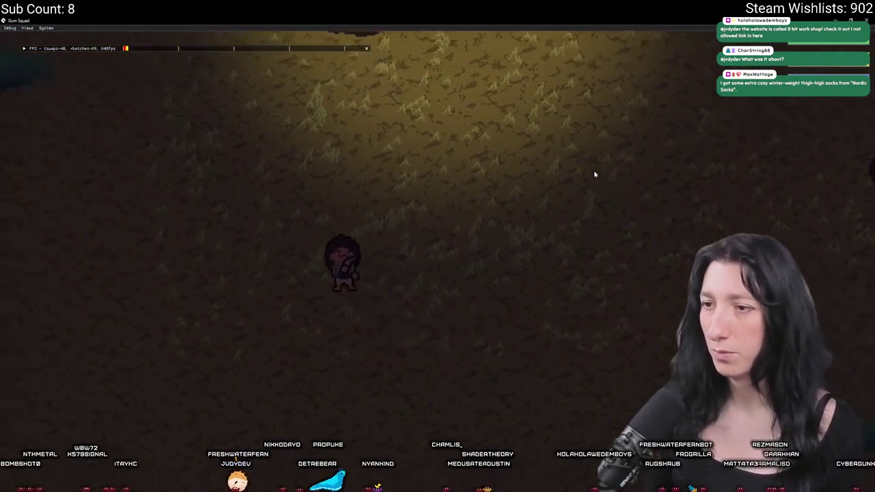
pyautogui.press('m')
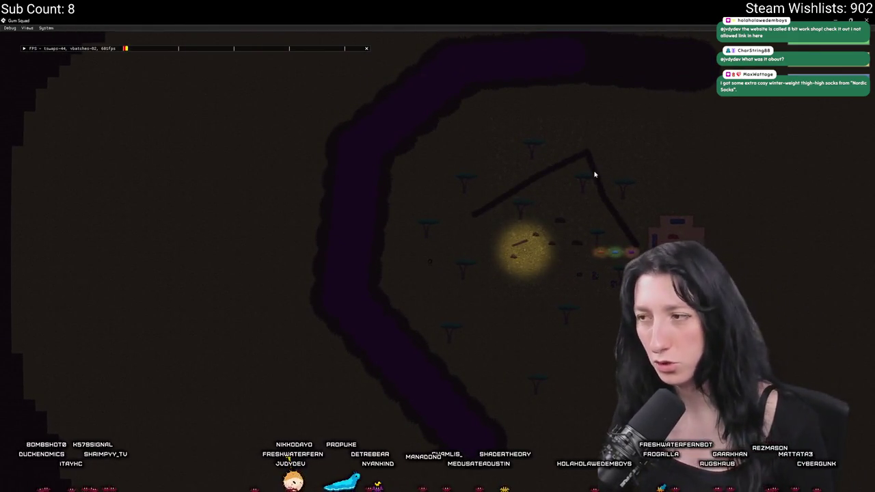
# - Return to the close game view and equip the Cinnamon Blaster in the second weapon slot
pyautogui.press('m')
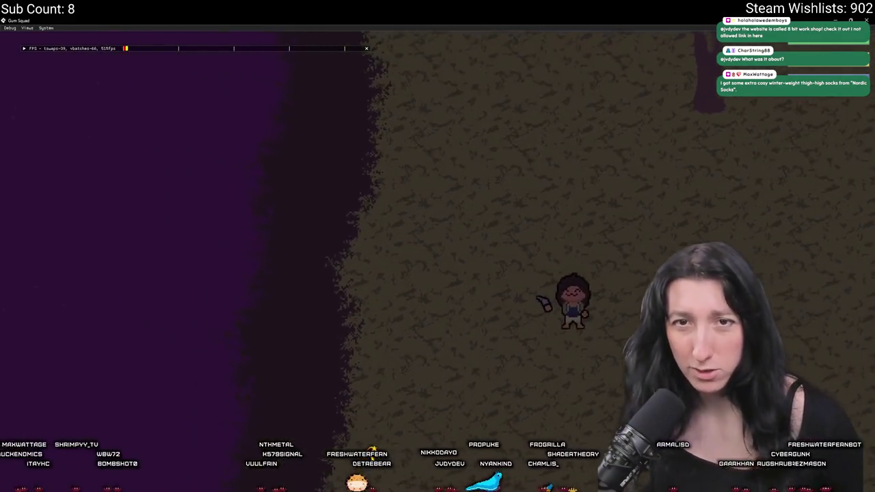
pyautogui.scroll(-5, 683, 68)
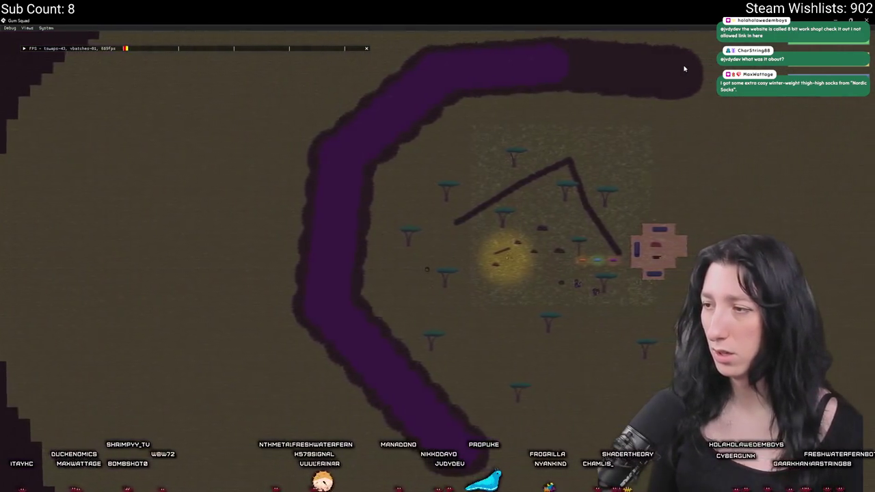
pyautogui.scroll(5, 682, 72)
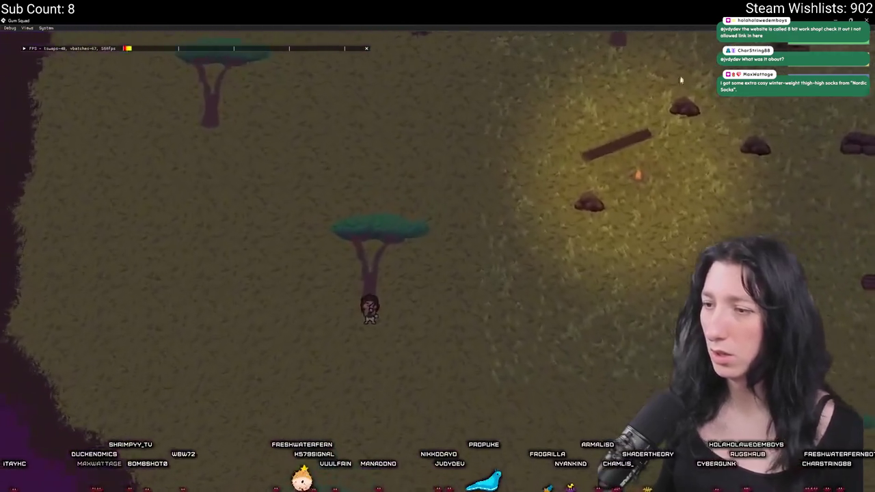
pyautogui.press('Tab')
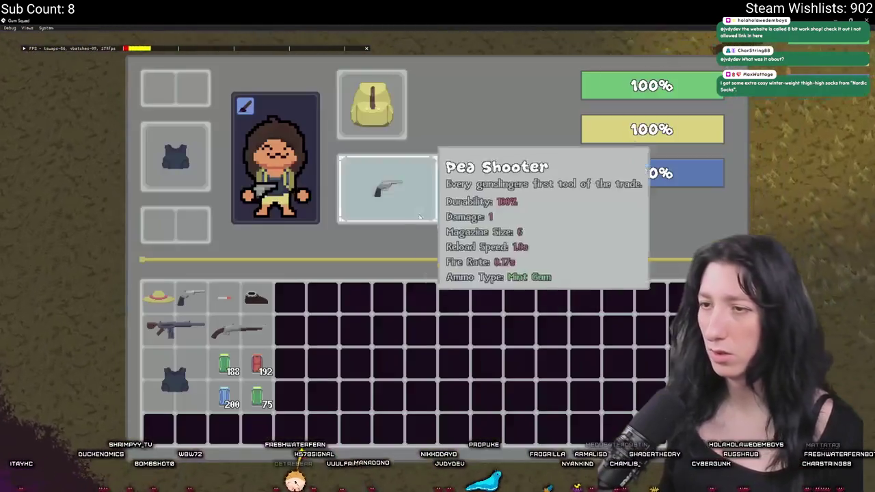
pyautogui.click(244, 297)
pyautogui.press('Tab')
# - Walk around shooting the enemy group with the Cinnamon Blaster, then leave fullscreen
pyautogui.press('d')
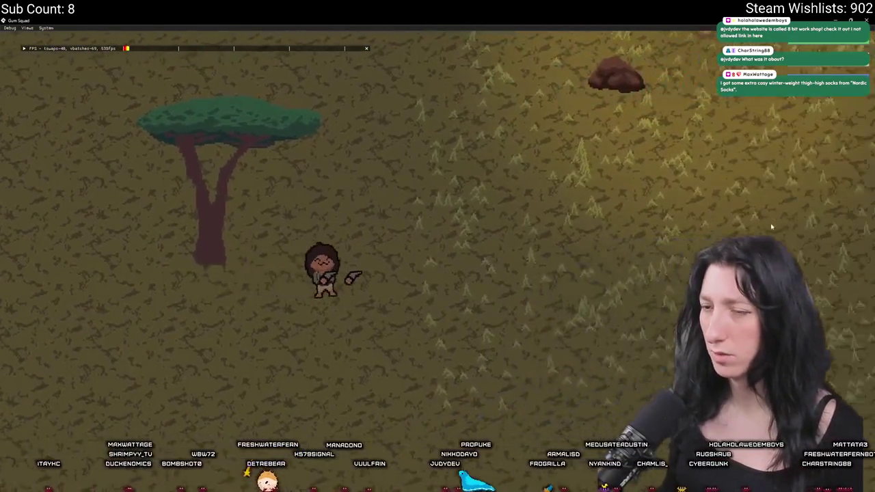
pyautogui.press('s')
pyautogui.press('d')
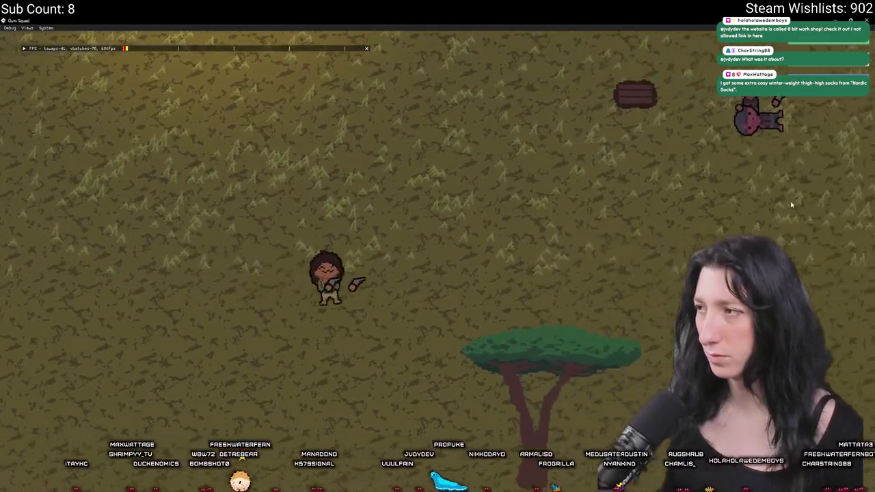
pyautogui.press('w')
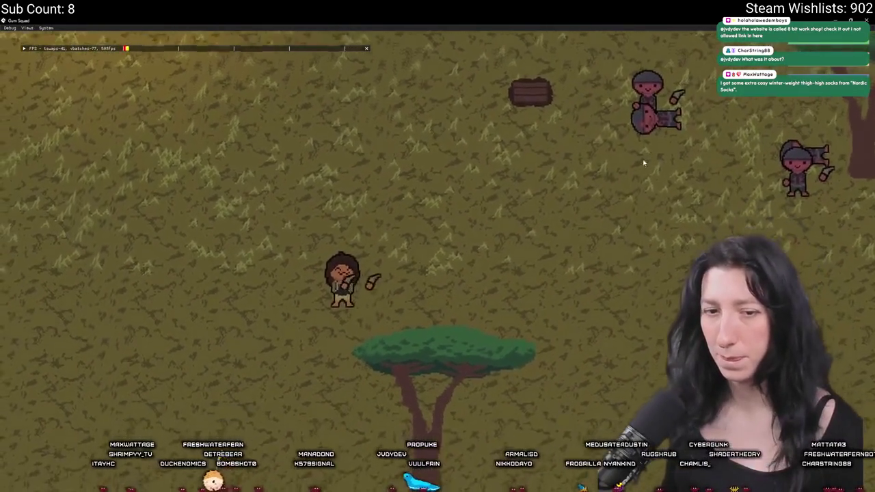
pyautogui.click(680, 113)
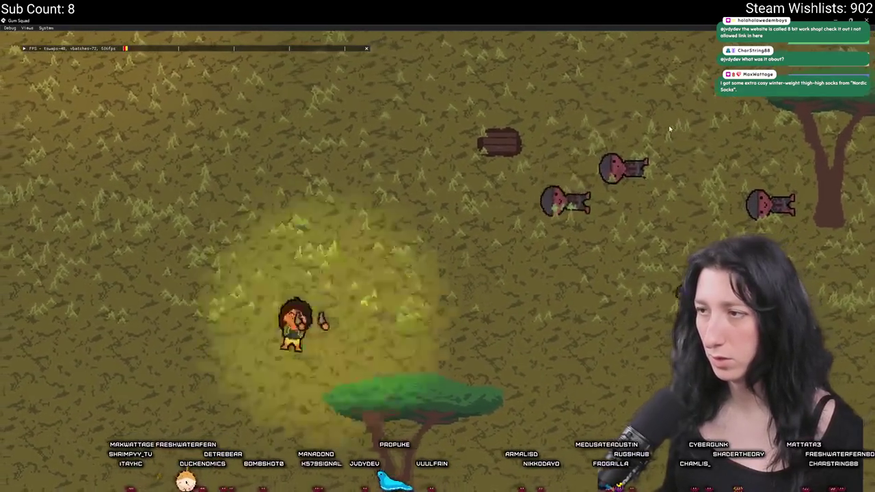
pyautogui.press('a')
pyautogui.press('d')
pyautogui.click(795, 199)
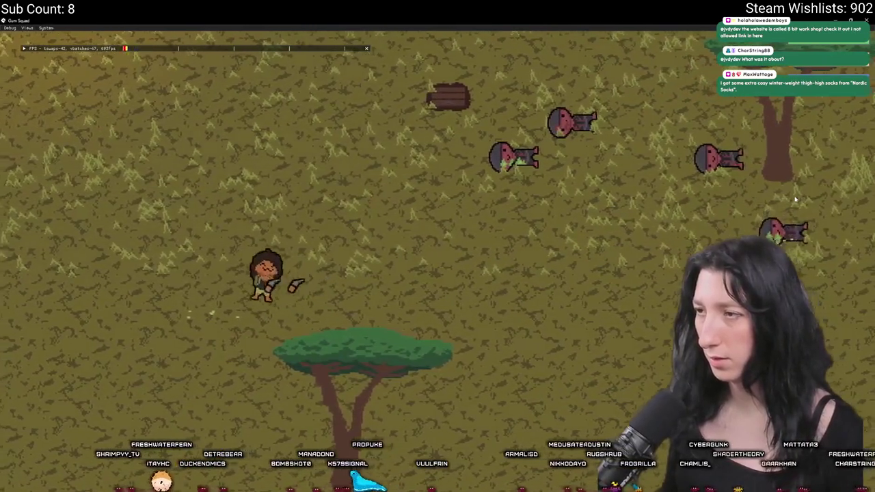
pyautogui.press('a')
pyautogui.press('w')
pyautogui.scroll(-10, 559, 163)
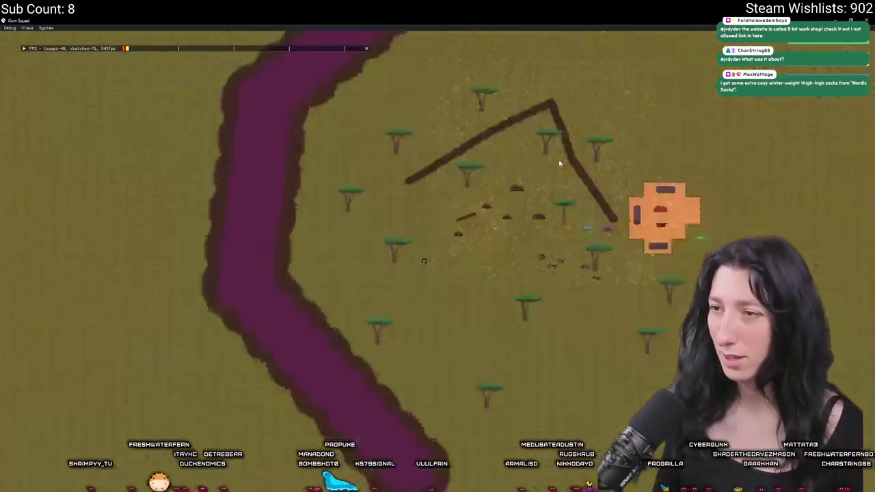
pyautogui.scroll(4, 559, 163)
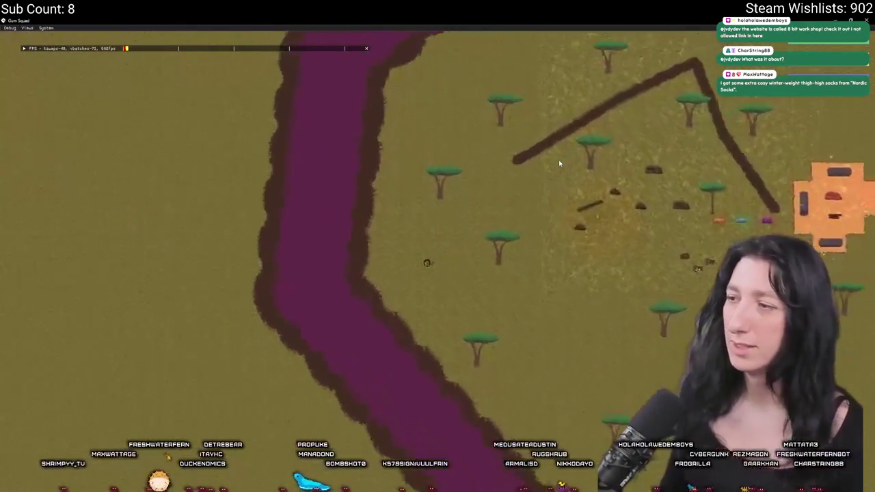
pyautogui.press('F11')
# - Back in the IDE, pan to obj_enemy_glummer_dead's events and widen its code editor
pyautogui.click(188, 136)
pyautogui.moveTo(188, 136); pyautogui.dragTo(406, 205)
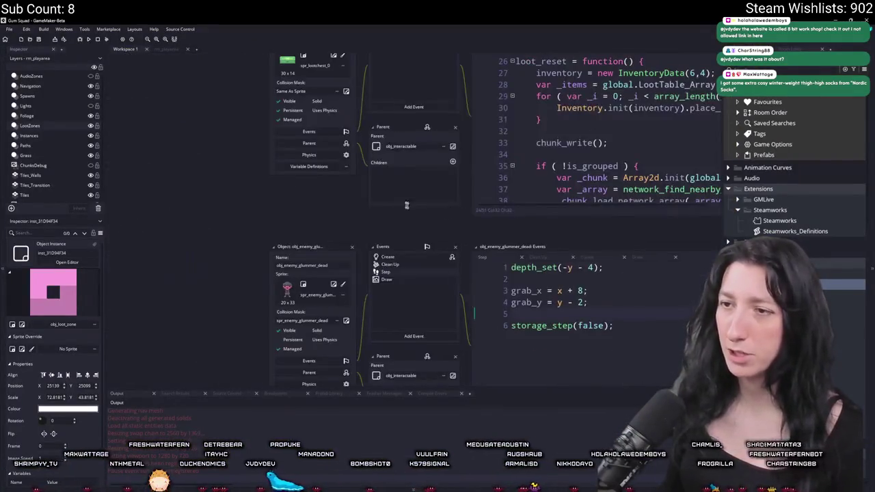
pyautogui.moveTo(593, 291); pyautogui.dragTo(225, 179)
pyautogui.scroll(-7, 239, 232)
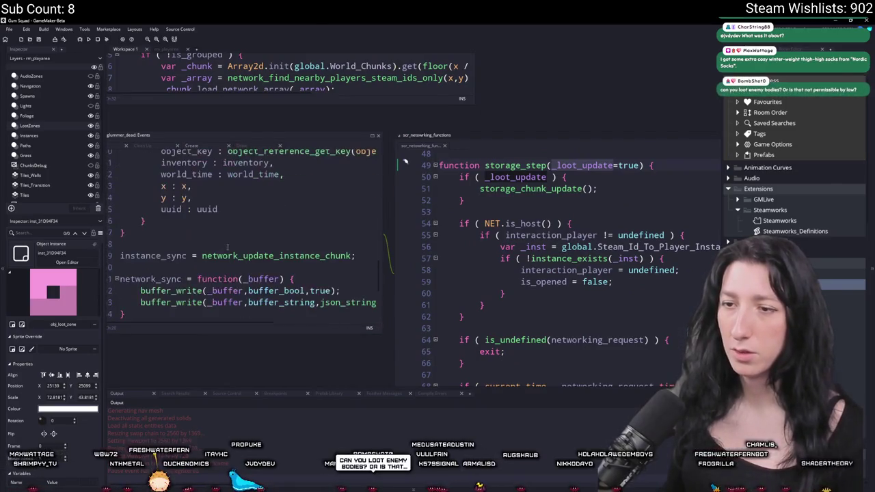
pyautogui.moveTo(307, 113); pyautogui.dragTo(361, 106)
pyautogui.scroll(5, 275, 254)
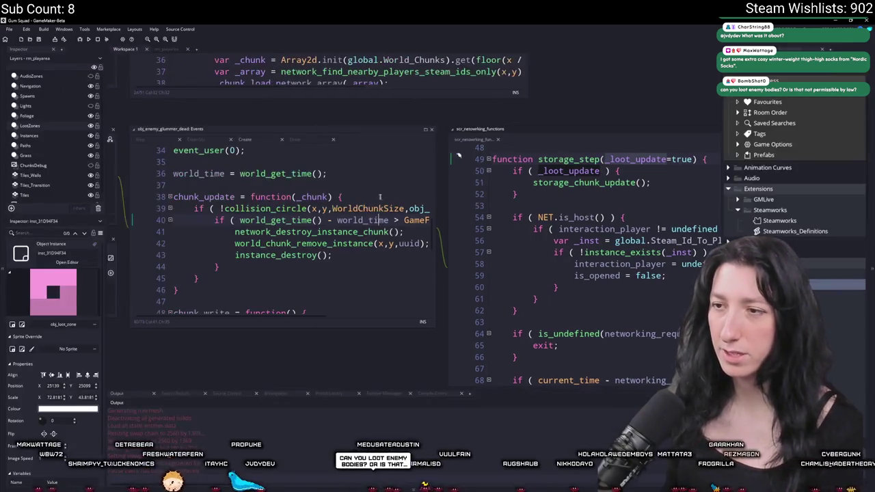
pyautogui.moveTo(439, 172); pyautogui.dragTo(605, 177)
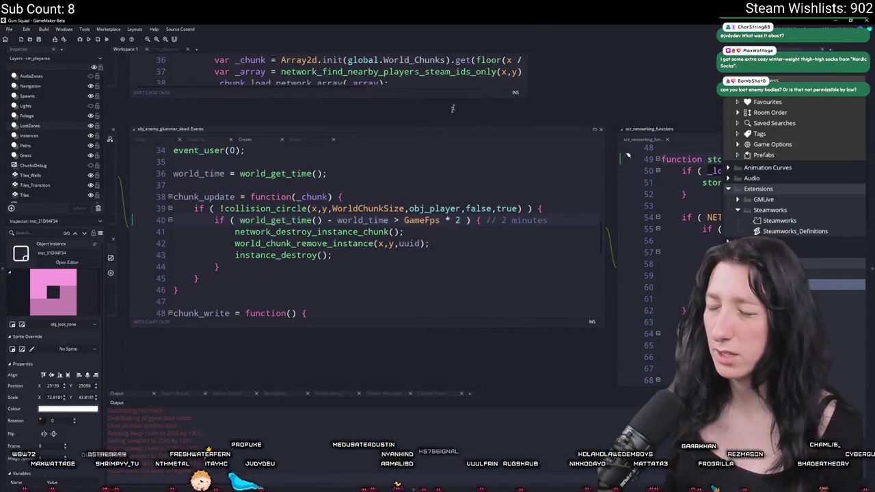
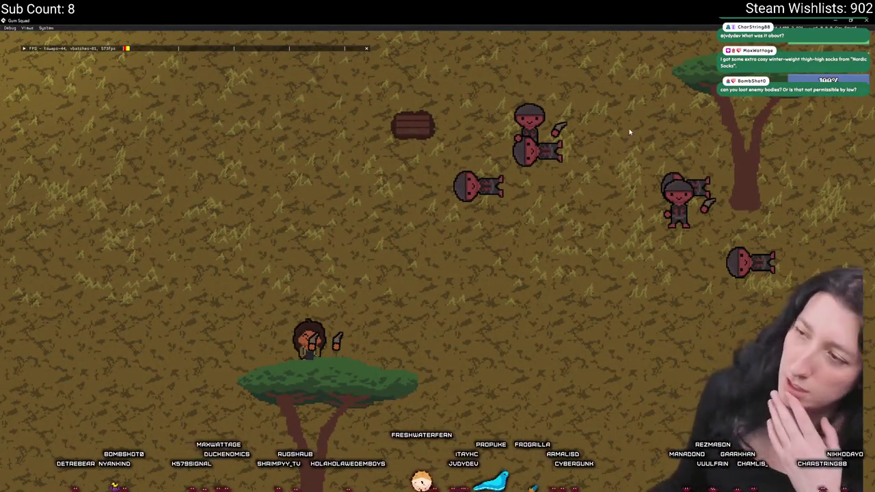
# - Change the chunk_update timeout on line 40 from GameFps * 2 to GameFps * 0.1 and run with F5
pyautogui.press('Escape')
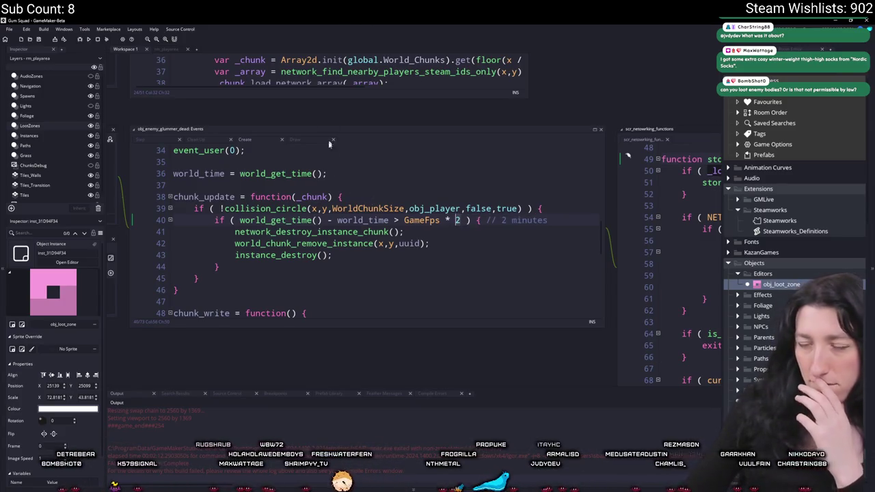
pyautogui.write('0.')
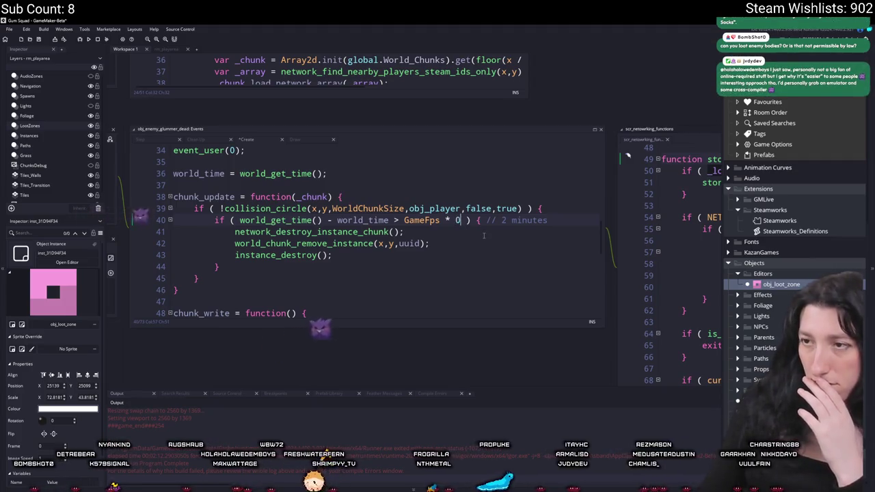
pyautogui.write('2')
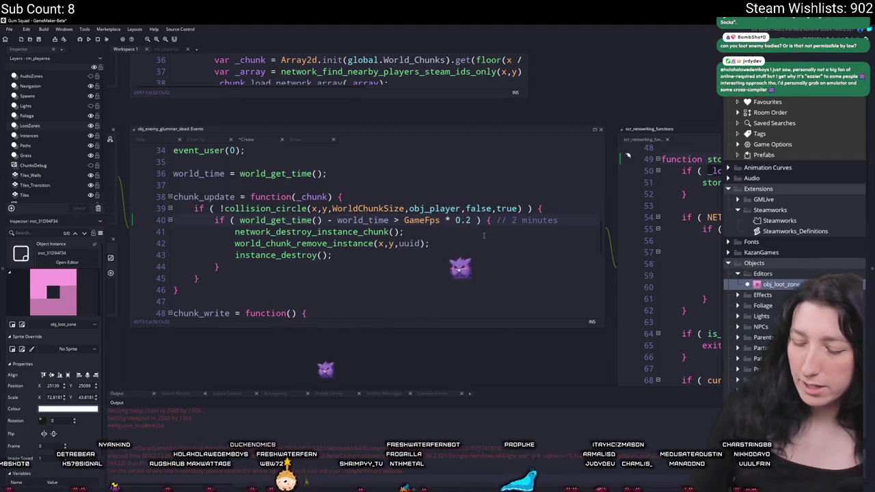
pyautogui.press('BackSpace')
pyautogui.write('1')
pyautogui.press('F5')
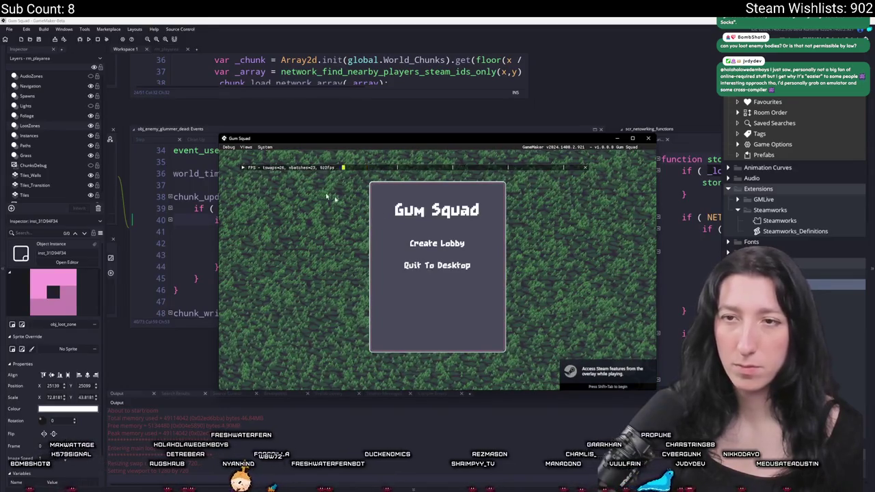
# - Create a lobby and walk over to defeat the two nearby enemies
pyautogui.click(434, 243)
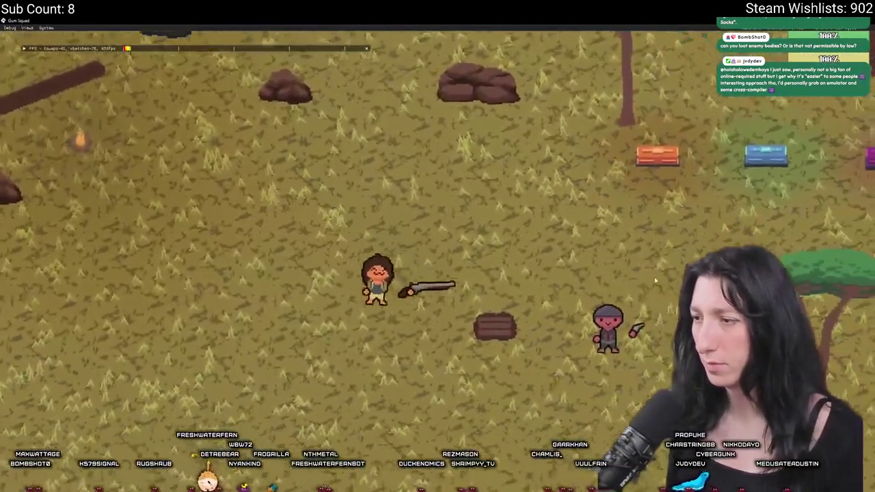
pyautogui.press('s')
pyautogui.press('d')
pyautogui.click(550, 193)
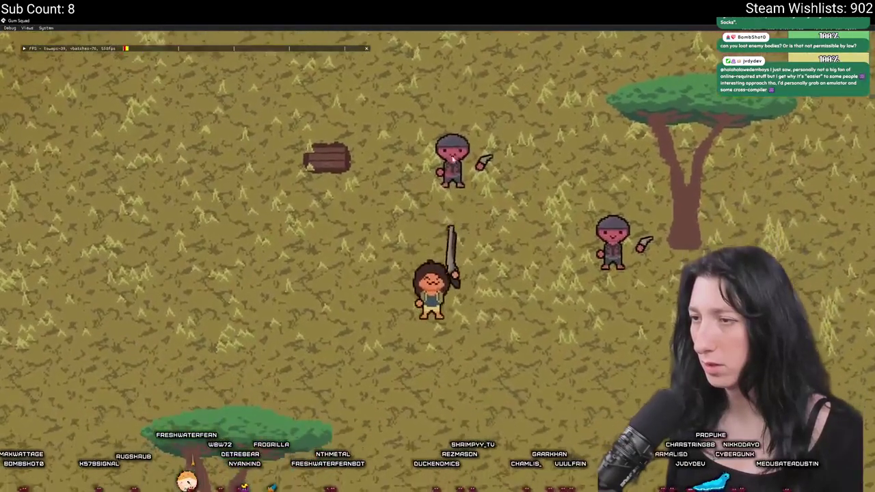
pyautogui.press('d')
pyautogui.click(561, 202)
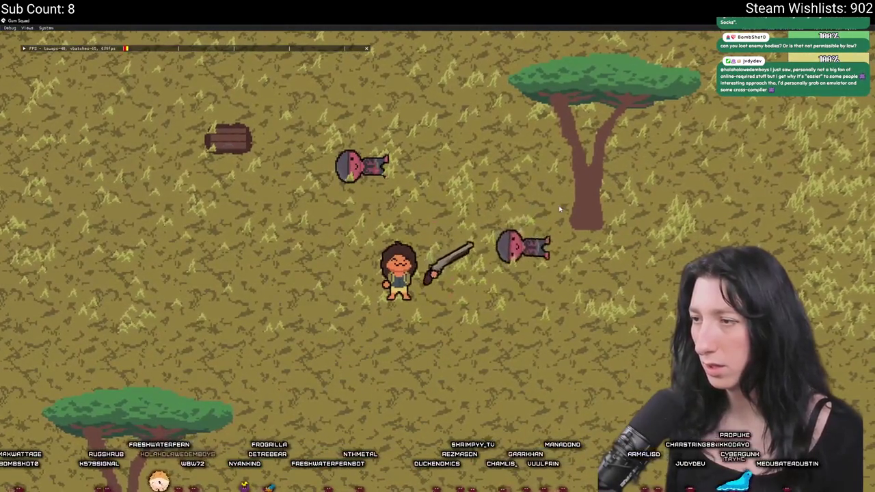
pyautogui.press('a')
pyautogui.press('w')
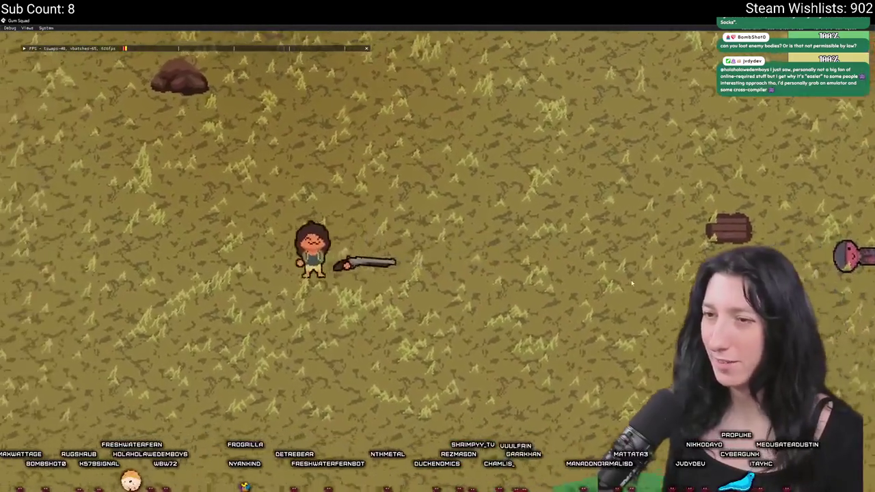
# - Zoom out to survey the wider map, then close the game
pyautogui.scroll(-5, 631, 282)
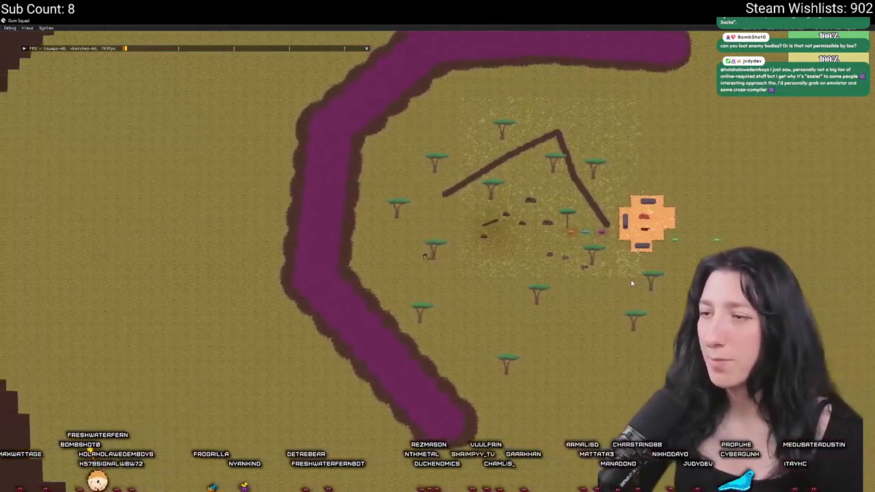
pyautogui.press('a')
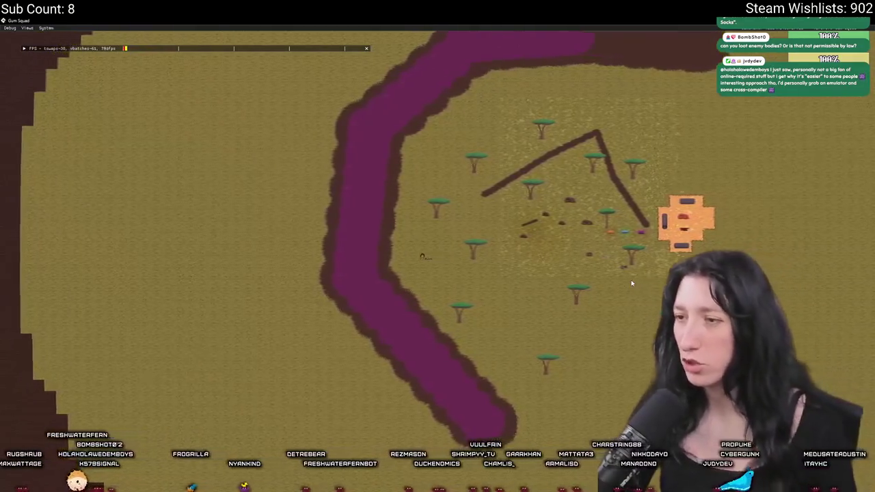
pyautogui.press('a')
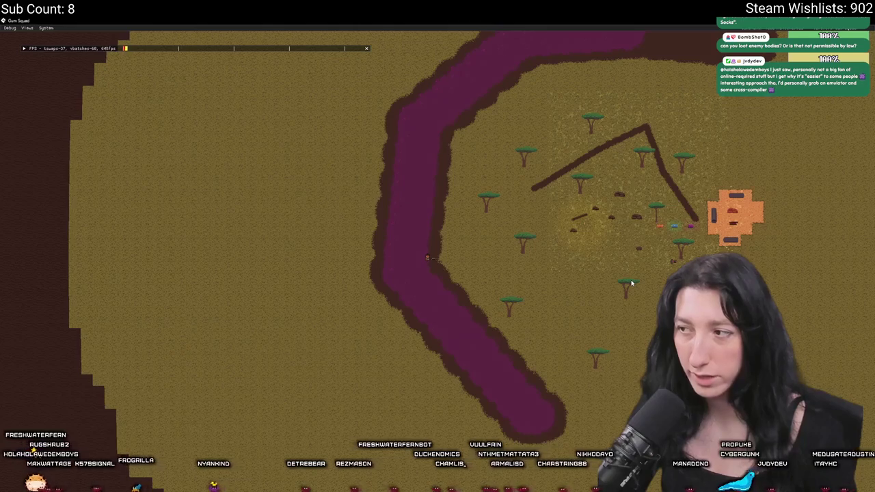
pyautogui.press('d')
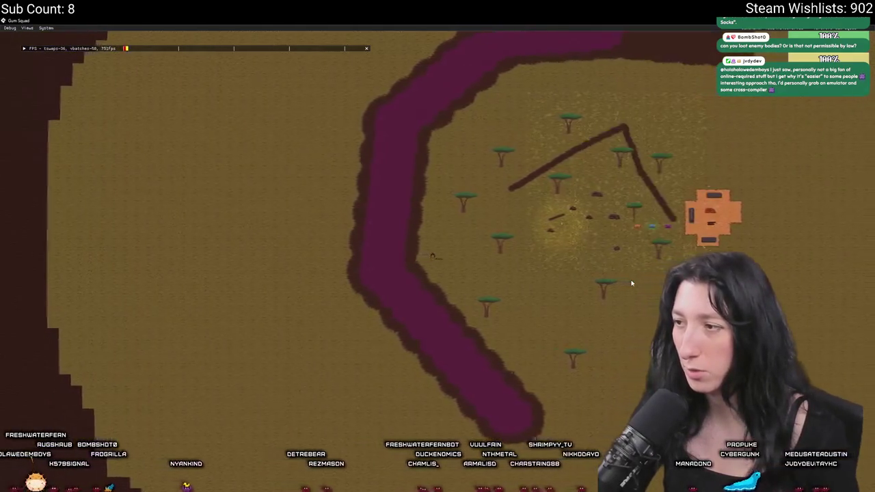
pyautogui.scroll(5, 631, 283)
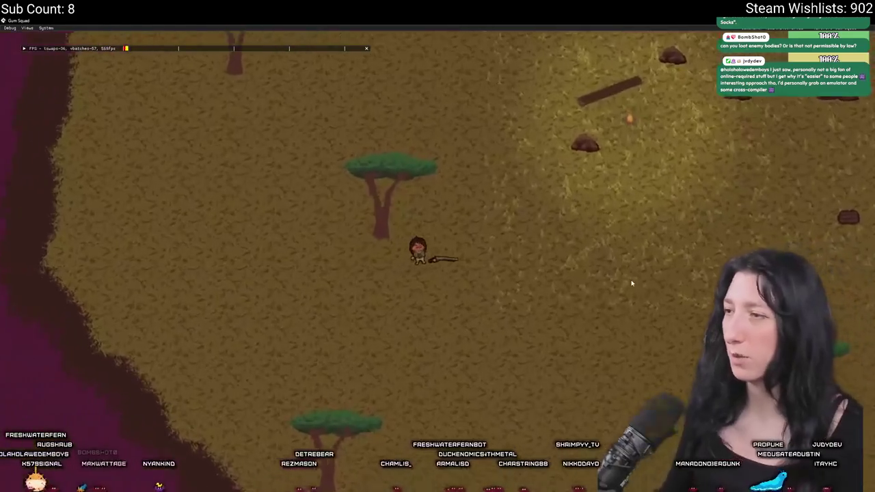
pyautogui.press('d')
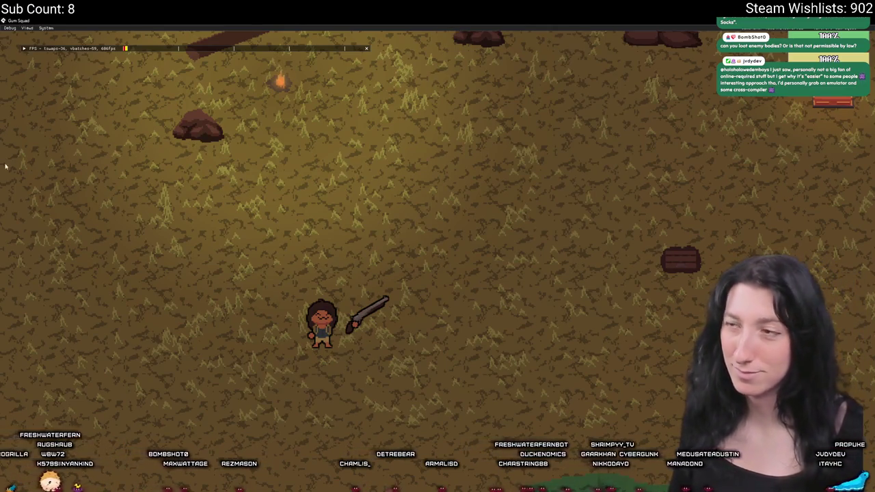
pyautogui.press('Escape')
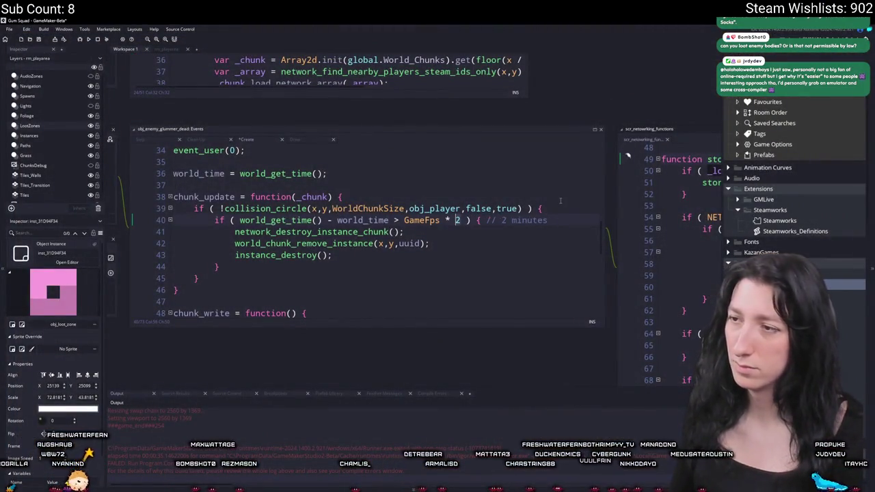
# - Review the dead enemy's world_time and GameFps lines, then its Step event code
pyautogui.click(338, 176)
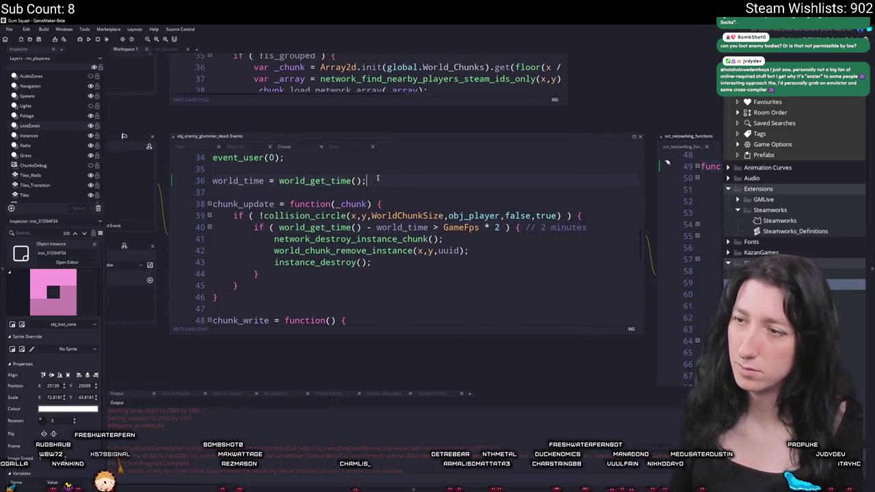
pyautogui.click(502, 242)
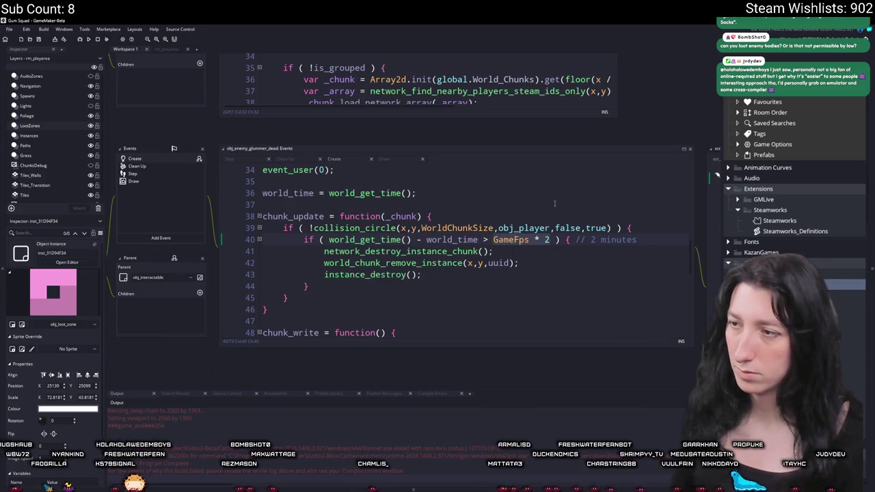
pyautogui.scroll(8, 495, 242)
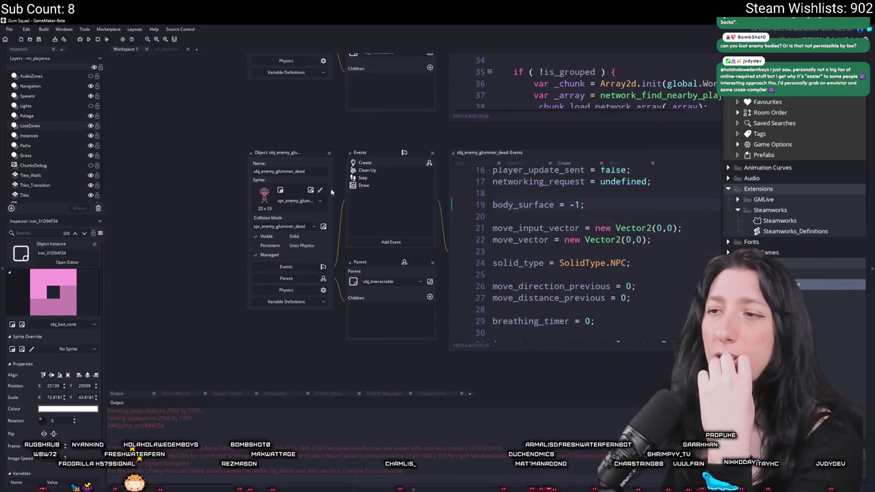
pyautogui.click(360, 177)
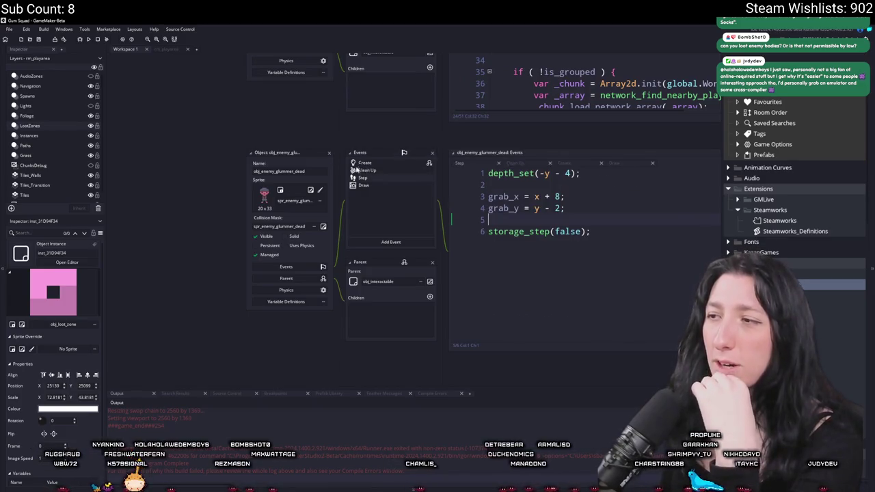
# - Check obj_lootchest_0's code and the loot zone instance in rm_playarea, then search assets
pyautogui.click(329, 153)
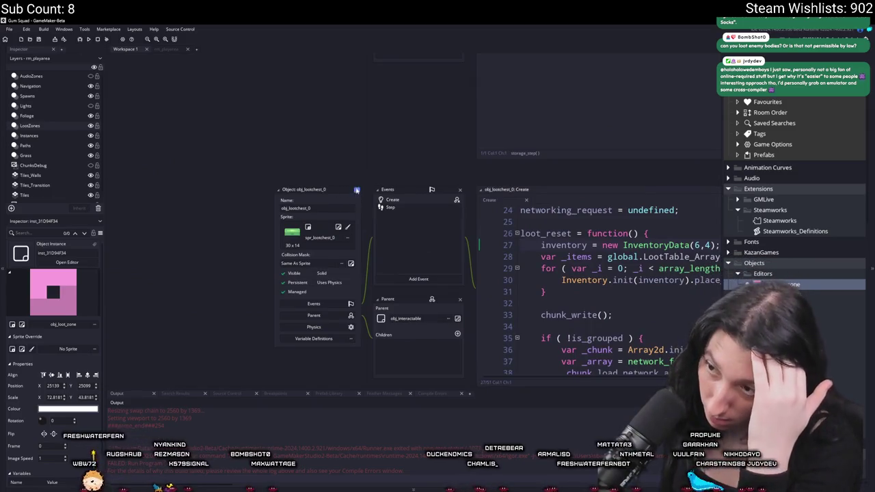
pyautogui.click(166, 50)
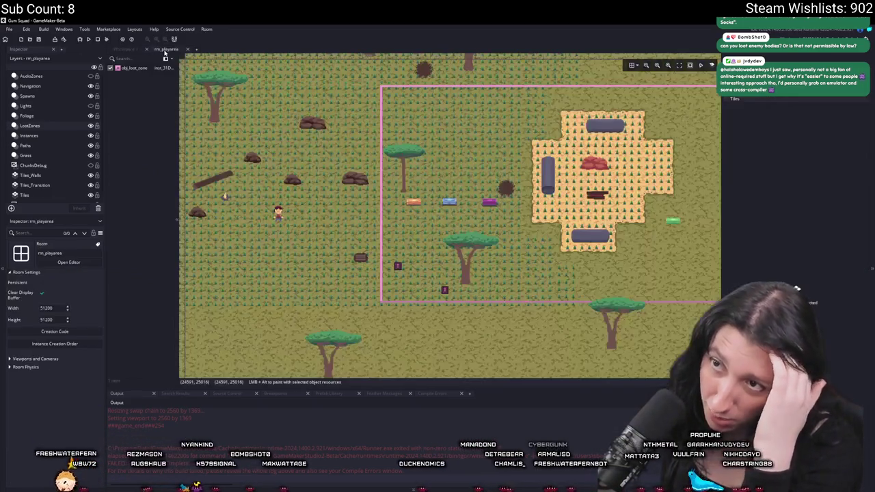
pyautogui.click(90, 105)
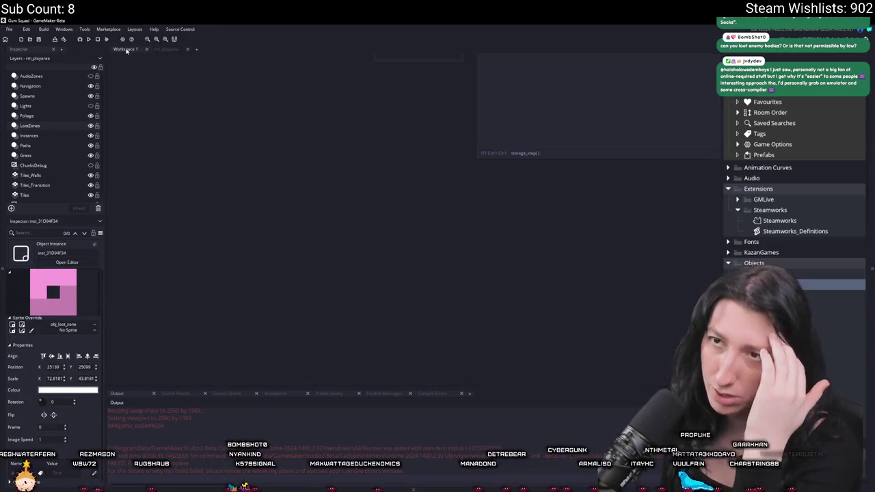
pyautogui.click(125, 49)
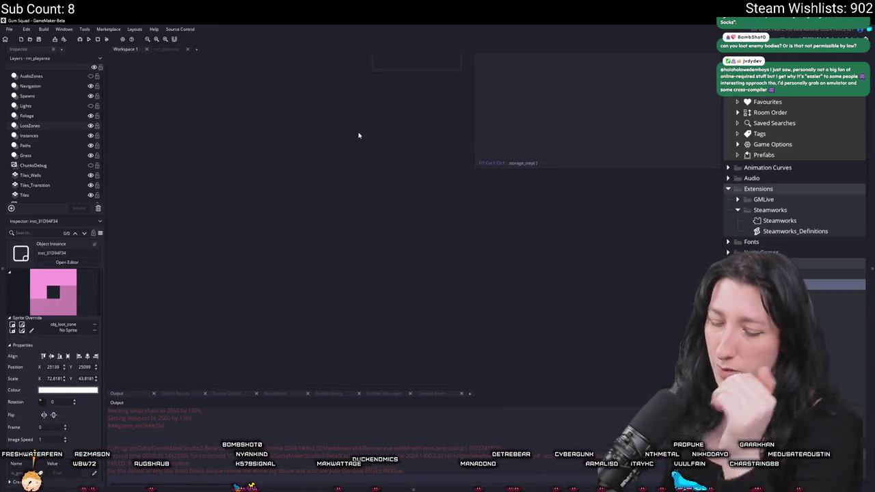
pyautogui.hotkey('ctrl', 't')
# - Open obj_loot_zone's Create event and delete its loot_reset_timer line
pyautogui.write('loot_')
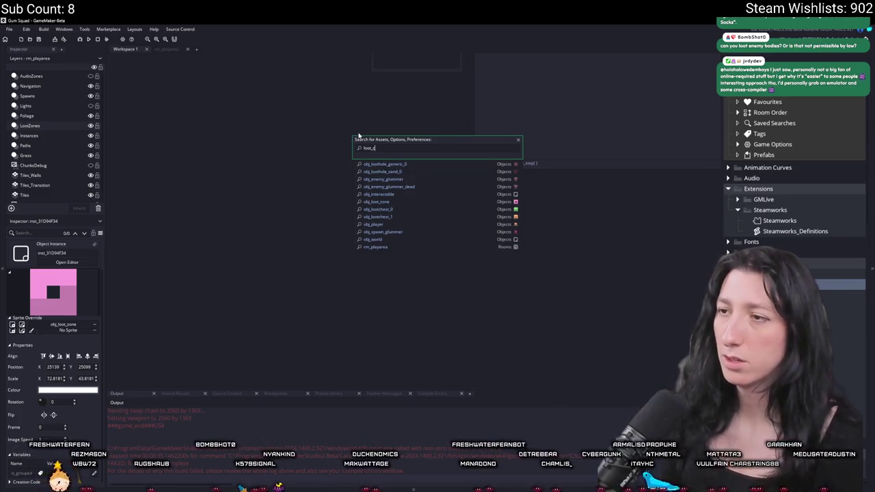
pyautogui.write('zone')
pyautogui.press('Return')
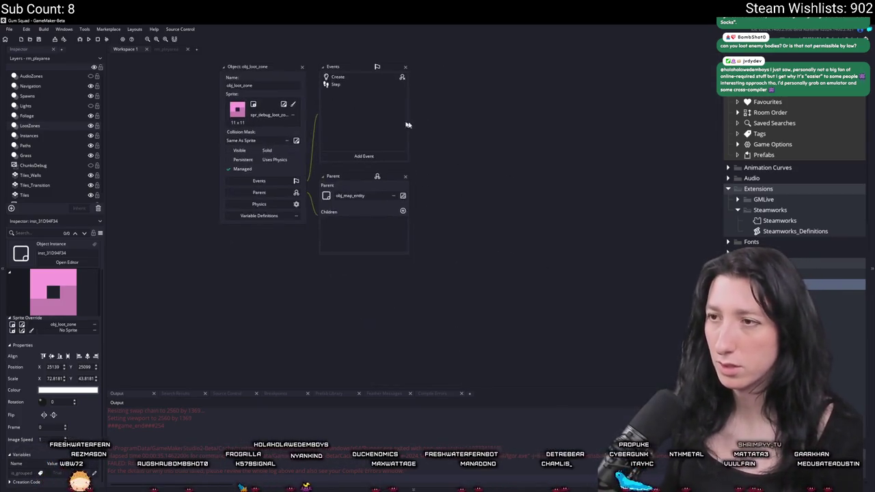
pyautogui.doubleClick(338, 77)
pyautogui.press('End')
pyautogui.hotkey('shift', 'Up')
pyautogui.hotkey('shift', 'Up')
pyautogui.hotkey('shift', 'End')
pyautogui.press('BackSpace')
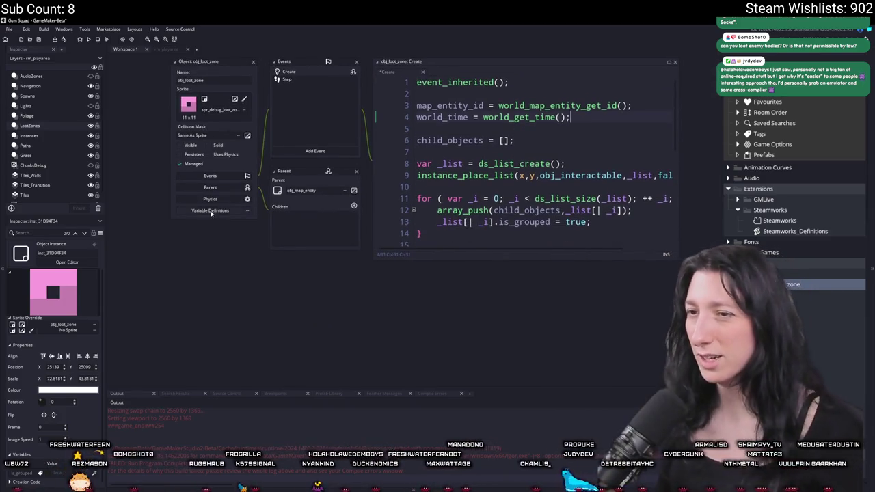
# - Add a loot_reset_timer variable definition with Expression type
pyautogui.click(210, 210)
pyautogui.write('loot_reset_timer')
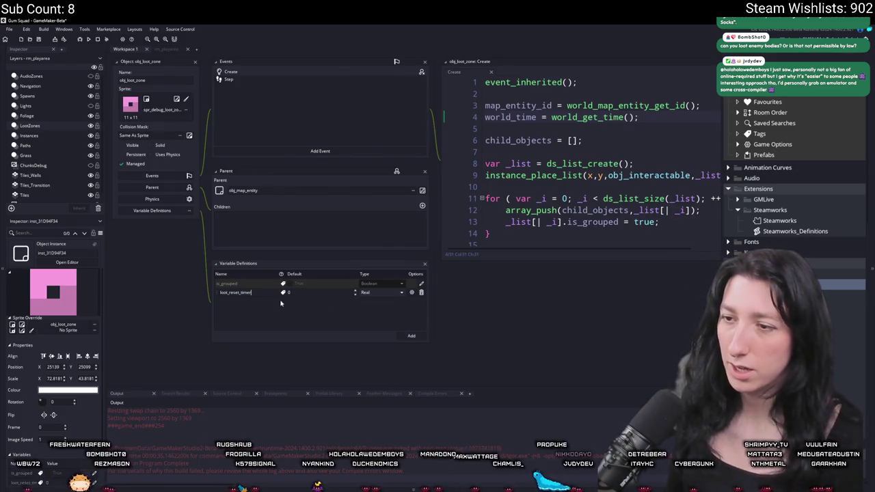
pyautogui.press('Tab')
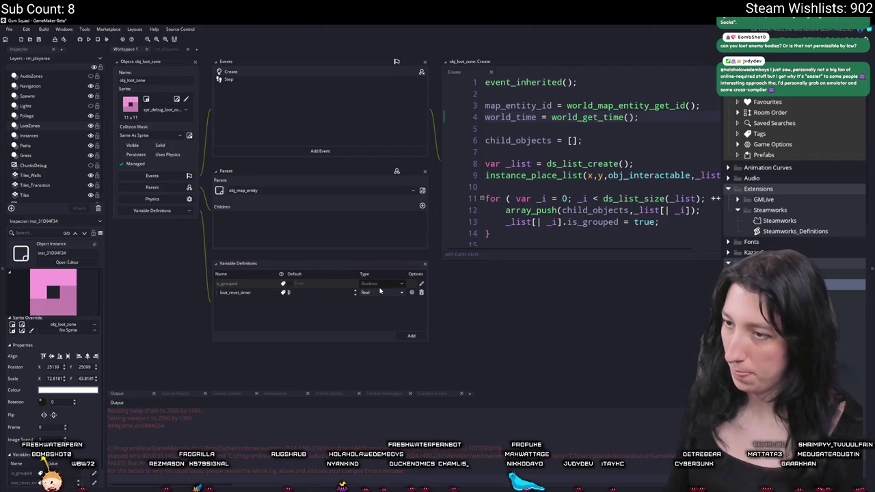
pyautogui.click(380, 292)
pyautogui.click(375, 322)
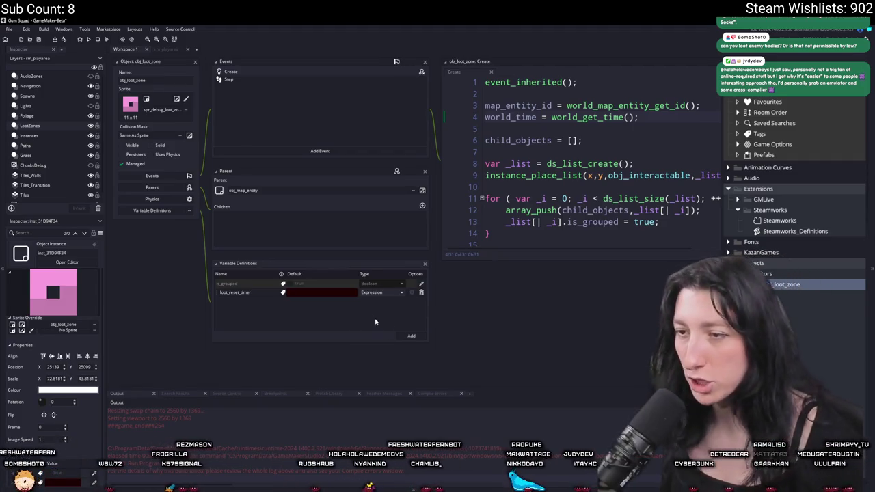
# - Set loot_reset_timer's default value to 60 * 30
pyautogui.click(335, 293)
pyautogui.write('GameFps *')
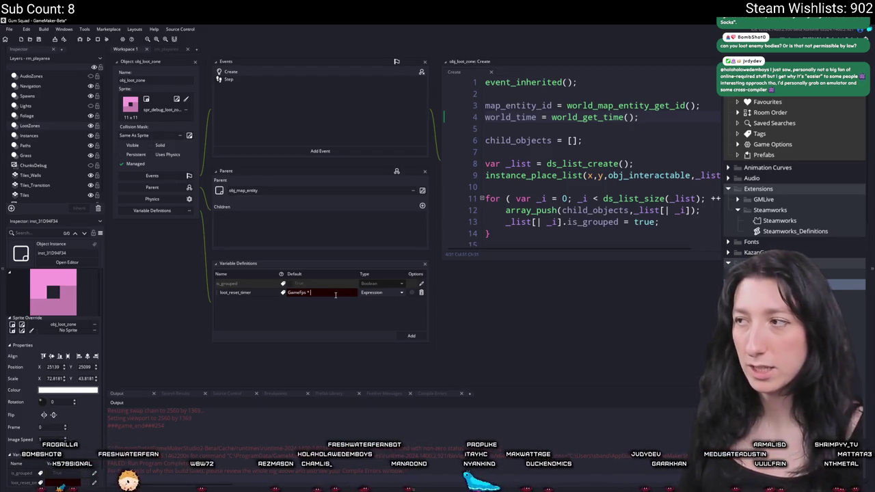
pyautogui.hotkey('ctrl', 'a')
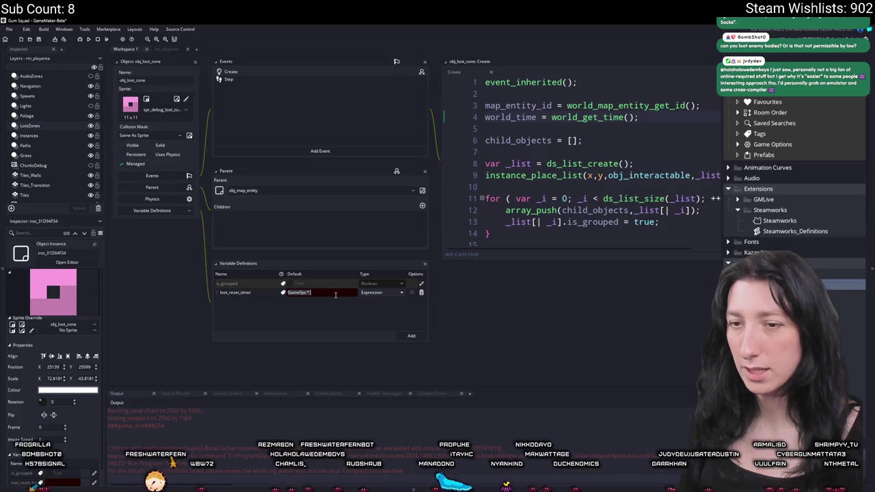
pyautogui.write('2')
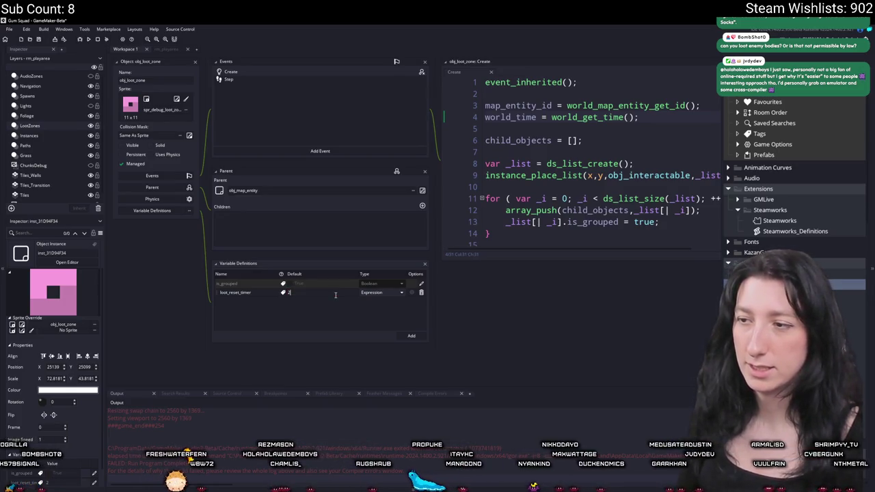
pyautogui.hotkey('ctrl', 'z')
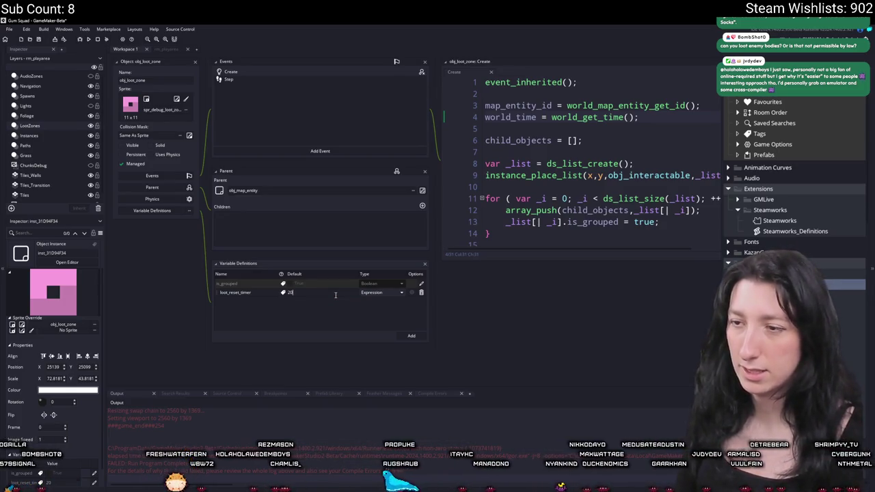
pyautogui.write('60')
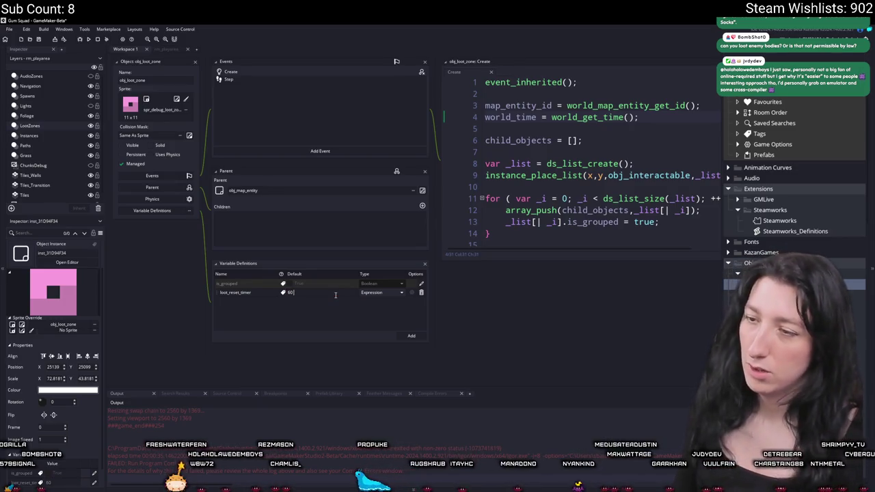
pyautogui.write(' *')
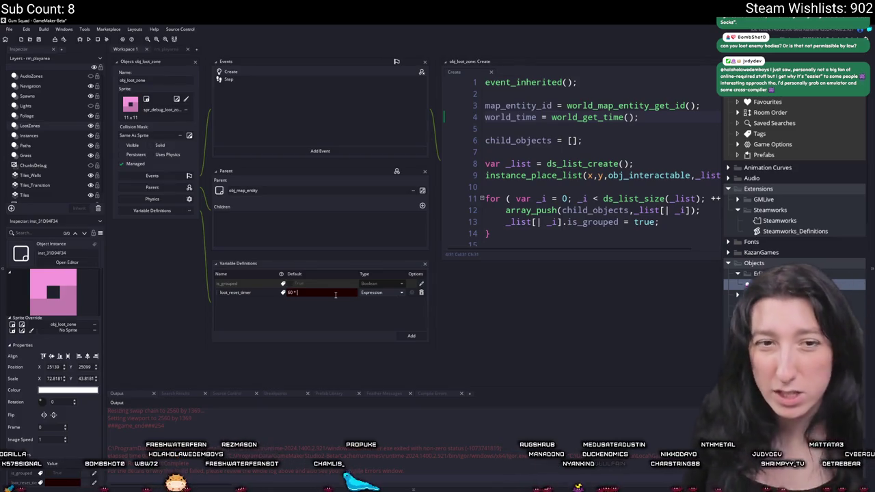
pyautogui.write('30')
pyautogui.press('Return')
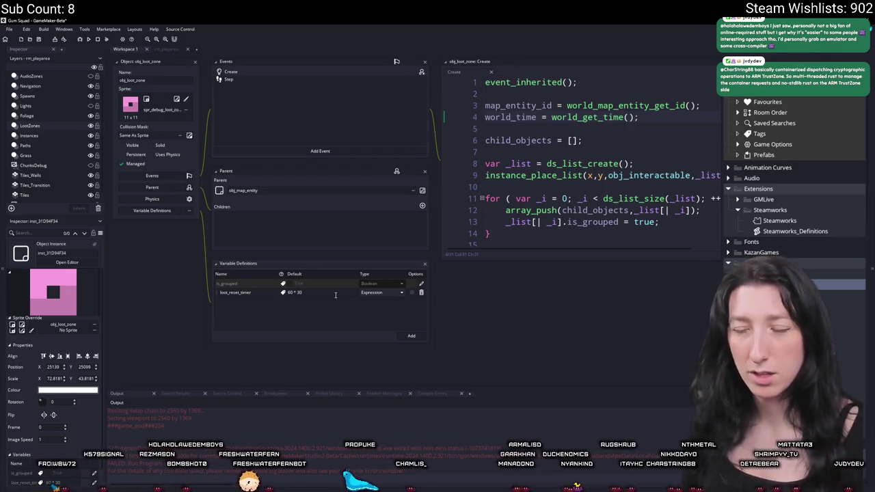
pyautogui.click(335, 294)
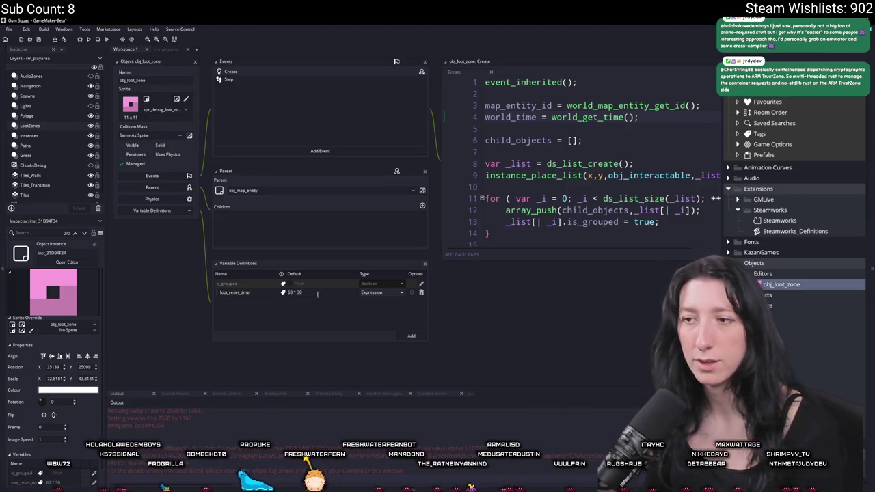
pyautogui.click(334, 251)
pyautogui.moveTo(320, 124); pyautogui.dragTo(332, 223)
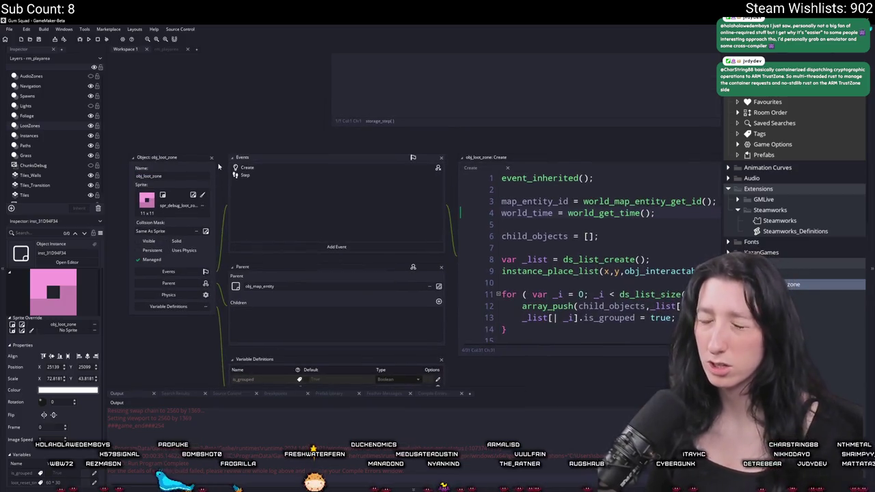
pyautogui.moveTo(218, 166); pyautogui.dragTo(222, 119)
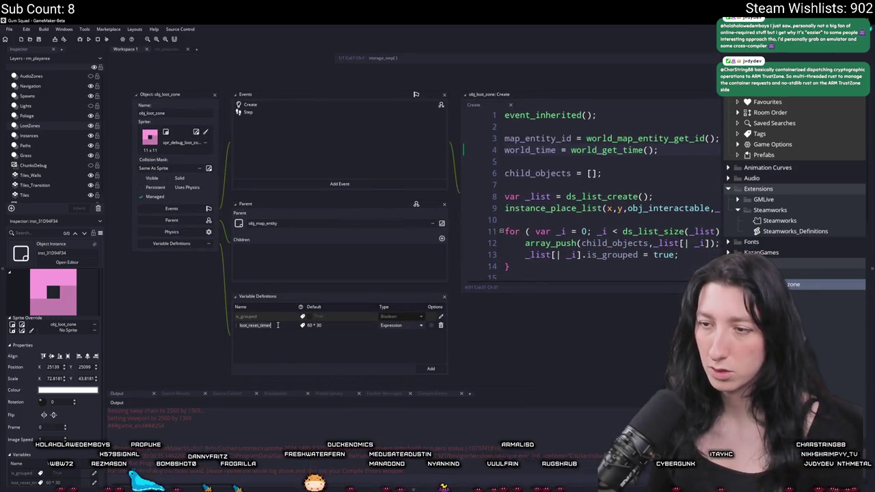
pyautogui.hotkey('ctrl', 'shift', 'f')
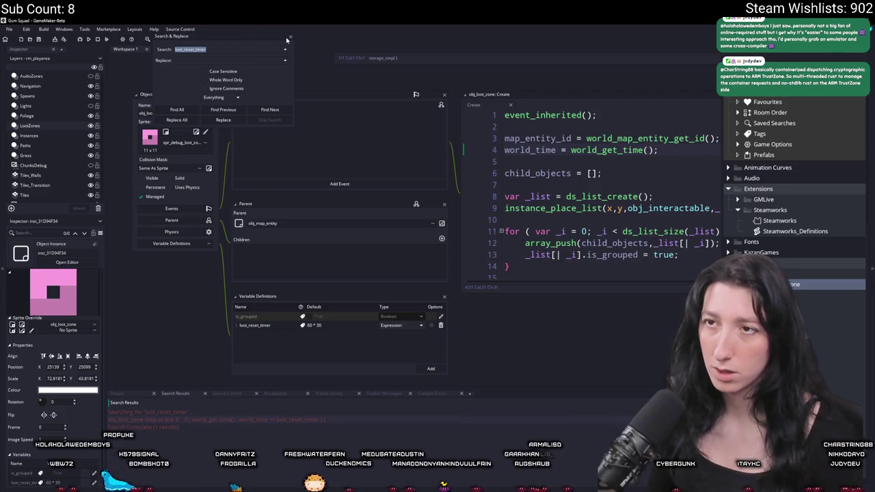
# - Close the search dialog and open obj_lootchest_0's Create event code
pyautogui.click(291, 39)
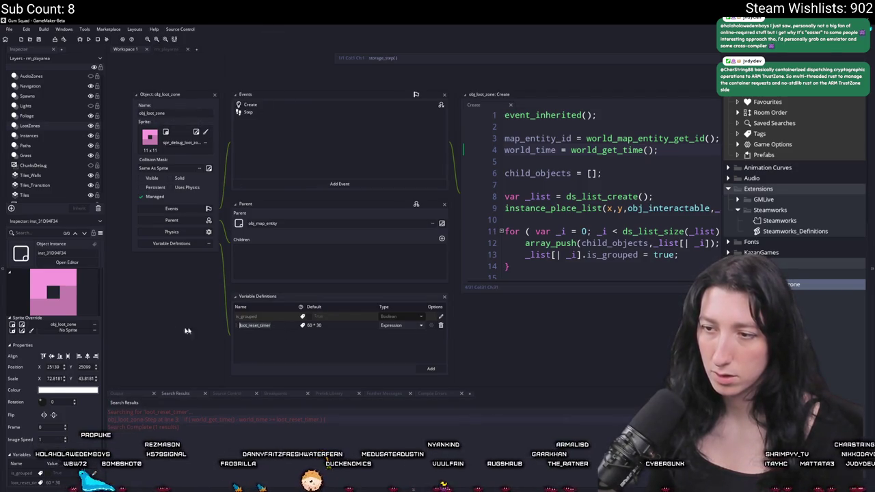
pyautogui.hotkey('ctrl', 'shift', 'f')
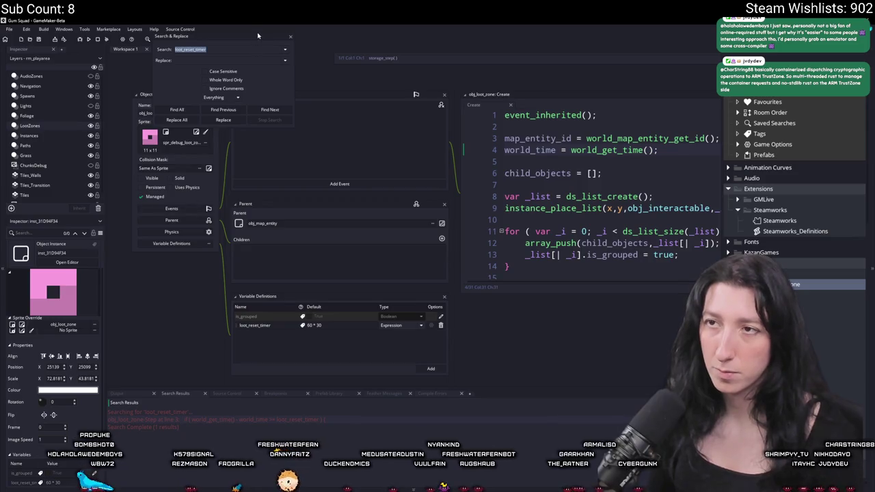
pyautogui.click(290, 38)
pyautogui.hotkey('ctrl', 't')
pyautogui.write('lootche')
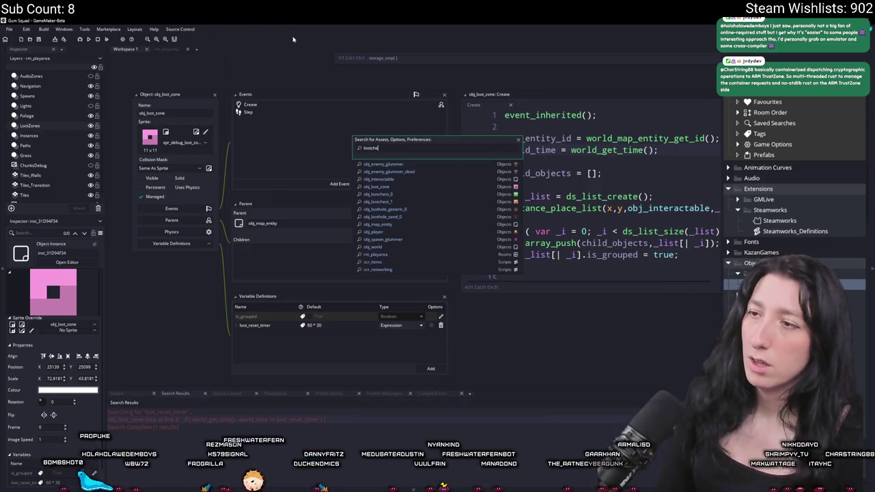
pyautogui.write('st')
pyautogui.press('Return')
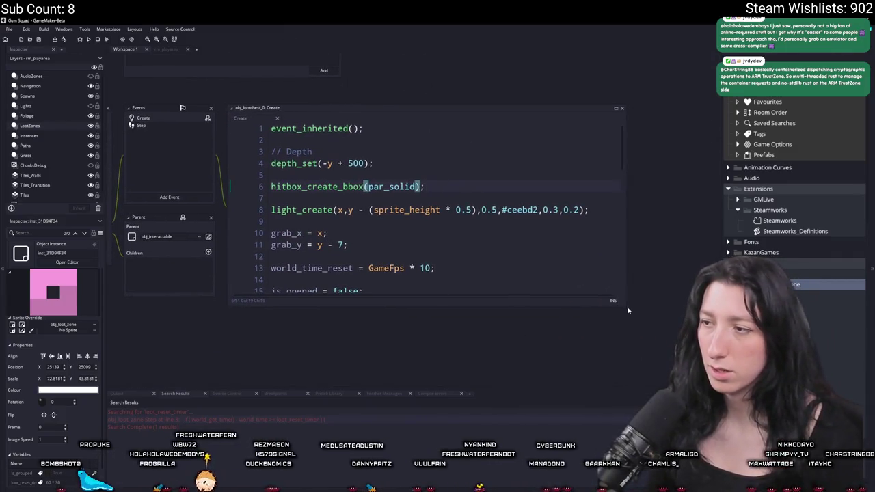
# - Enlarge the code editor and search the project for world_time_reset from line 13
pyautogui.moveTo(625, 306); pyautogui.dragTo(722, 383)
pyautogui.click(487, 264)
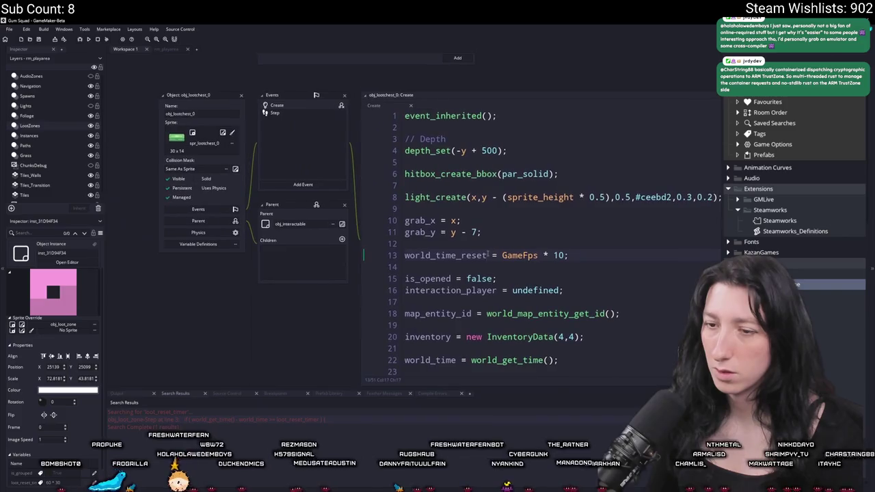
pyautogui.click(459, 255)
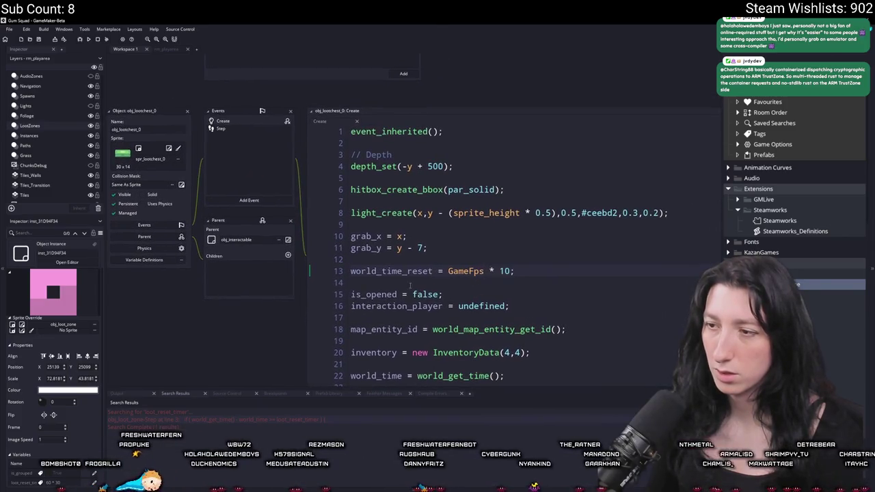
pyautogui.doubleClick(406, 270)
pyautogui.hotkey('ctrl', 'shift', 'f')
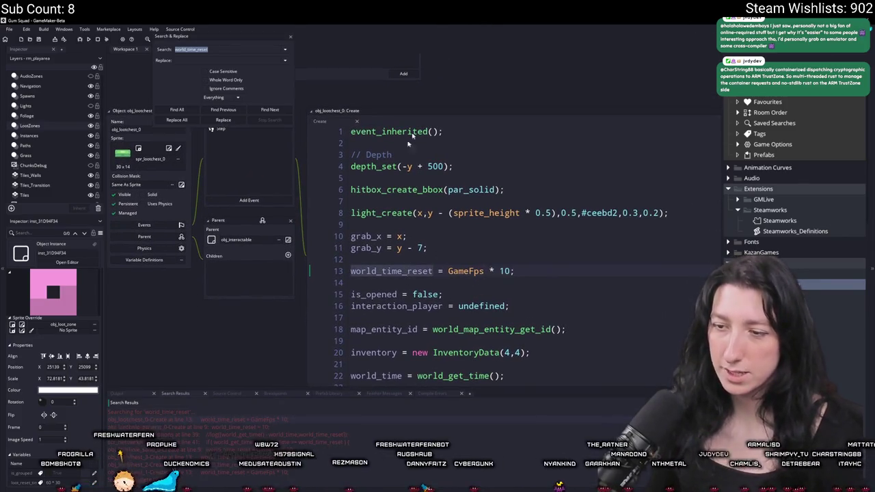
# - Make world_time_reset an Expression variable defaulting to 60 * 30 and delete its code assignment
pyautogui.click(140, 261)
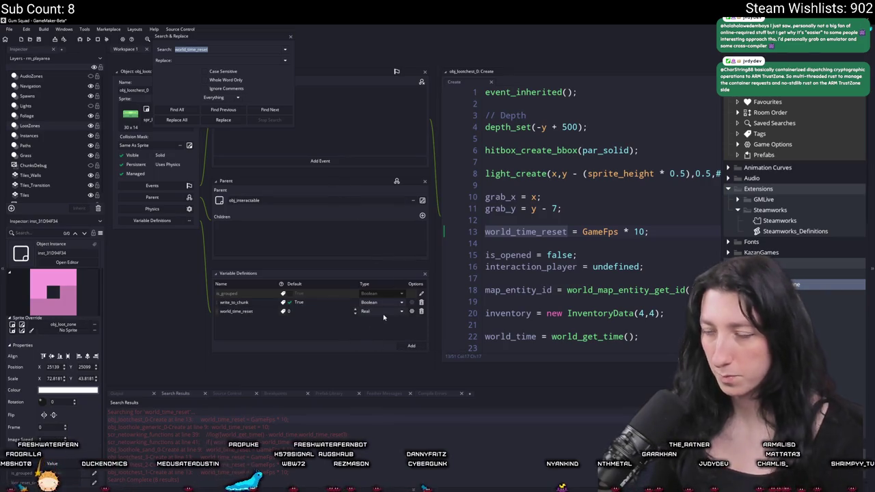
pyautogui.click(384, 313)
pyautogui.click(373, 350)
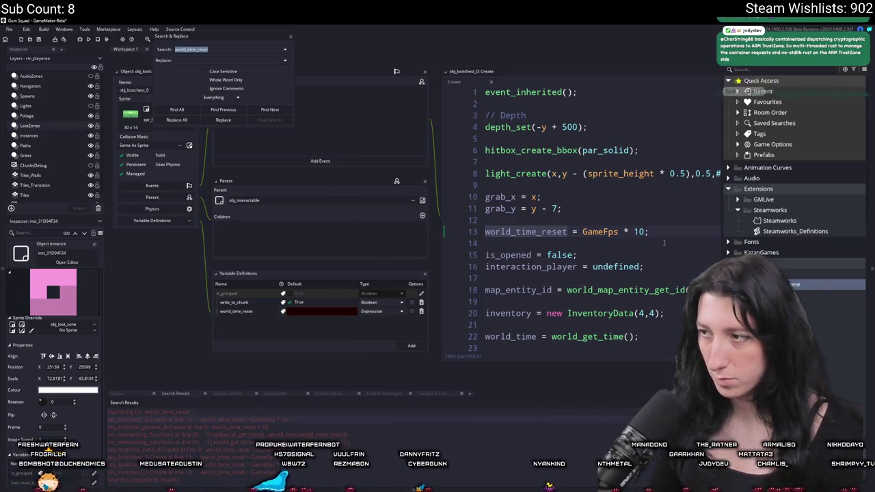
pyautogui.moveTo(652, 232); pyautogui.dragTo(563, 208)
pyautogui.press('BackSpace')
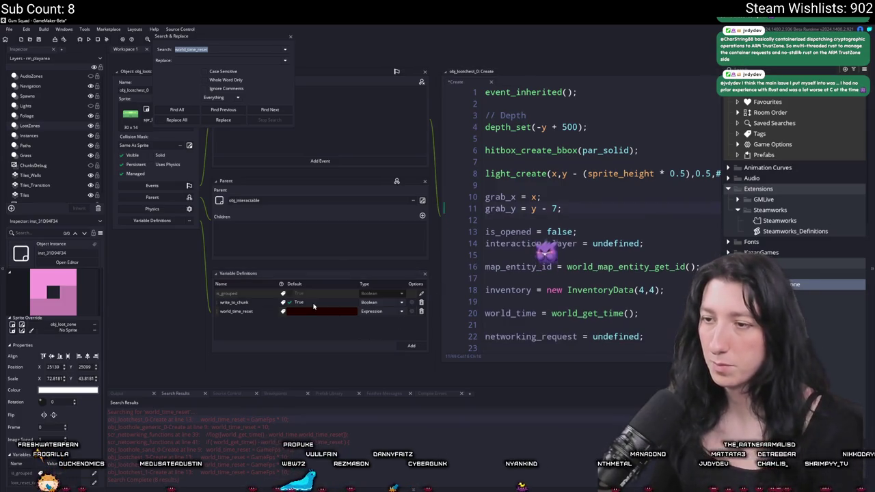
pyautogui.click(315, 310)
pyautogui.write('60 *')
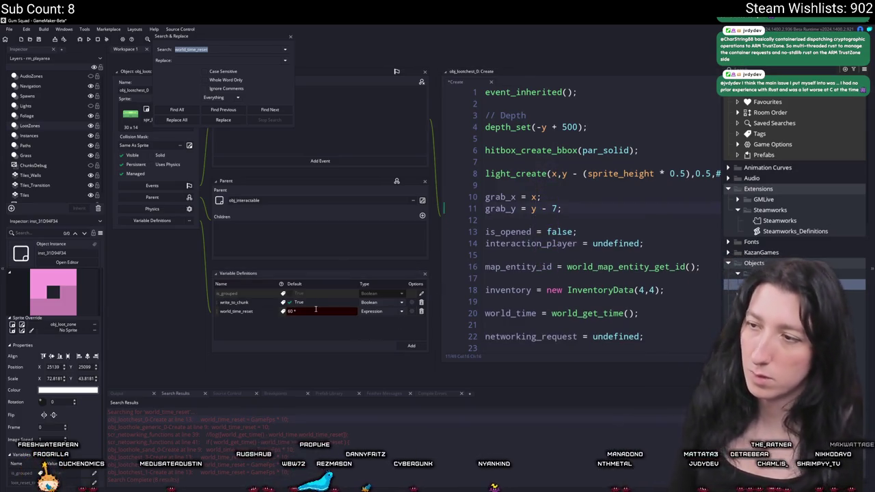
pyautogui.write(' 30')
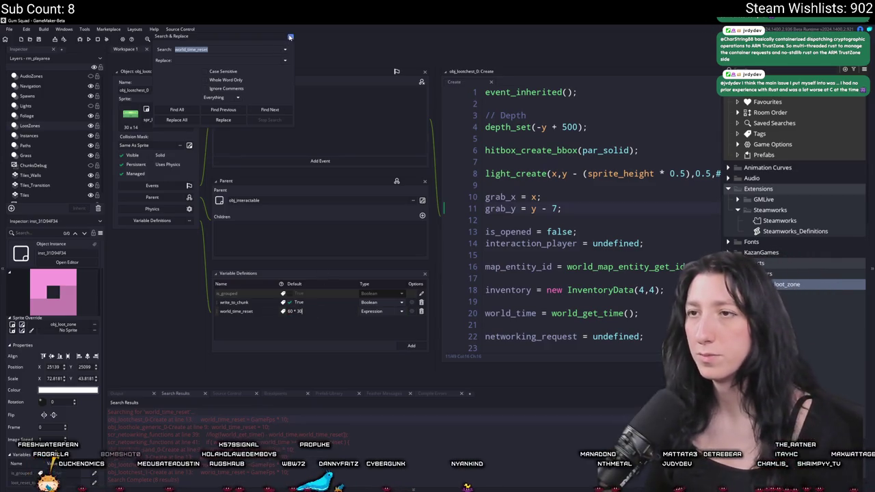
pyautogui.click(289, 37)
pyautogui.hotkey('ctrl', 't')
# - Add '#macro LootResetTime 60 * 30 // 30 minute' to scr_macros after line 13
pyautogui.write('scr_')
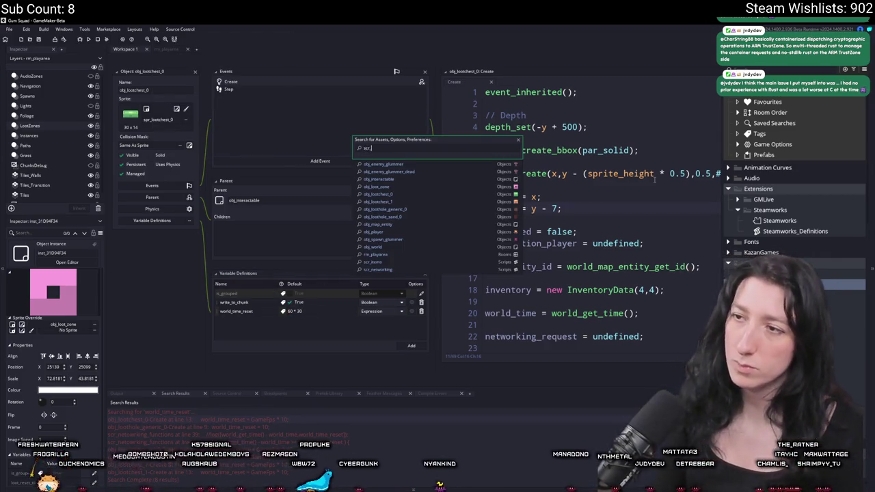
pyautogui.write('macros')
pyautogui.press('Return')
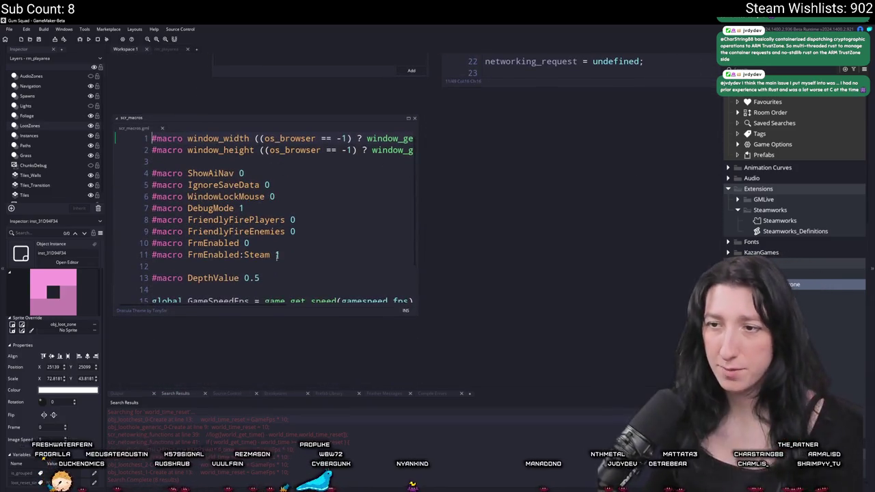
pyautogui.scroll(-3, 277, 254)
pyautogui.click(299, 235)
pyautogui.press('Return')
pyautogui.press('Return')
pyautogui.write('#macro LootResetTime 6')
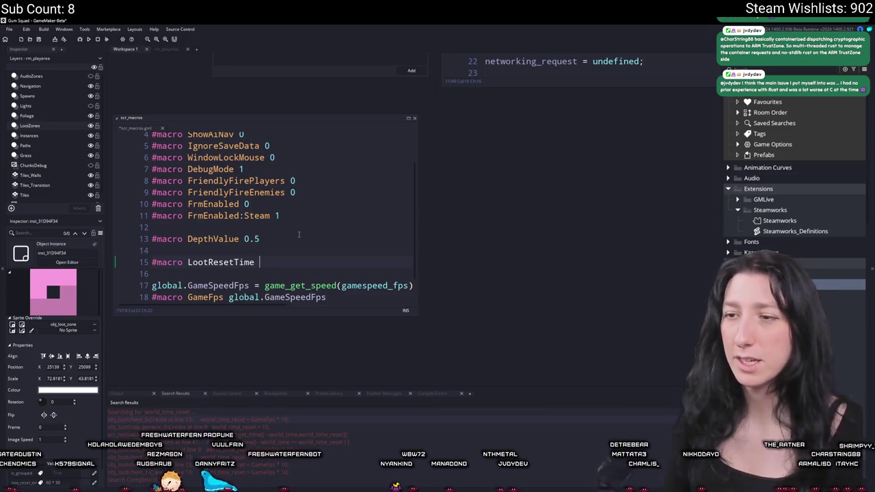
pyautogui.write('0 * 30 // 30 minute')
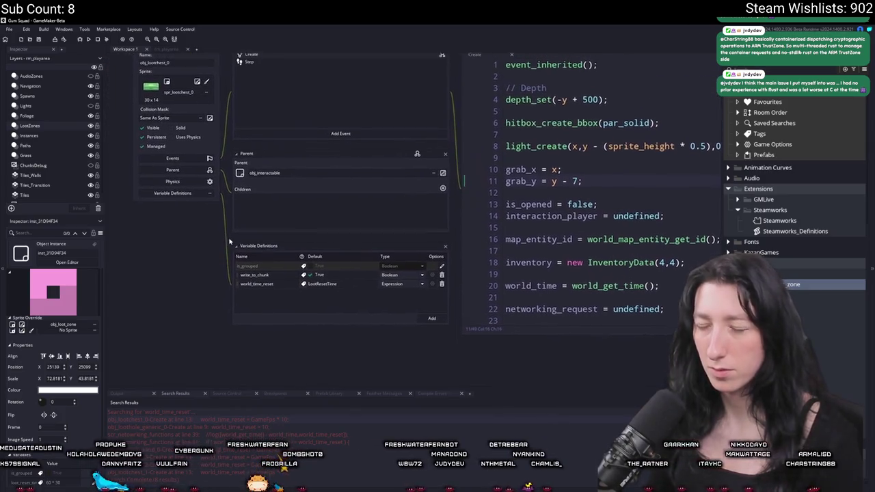
# - Default loot_reset_timer to LootResetTime and delete obj_loothole_generic_0's world_time_reset = 10 line
pyautogui.doubleClick(207, 423)
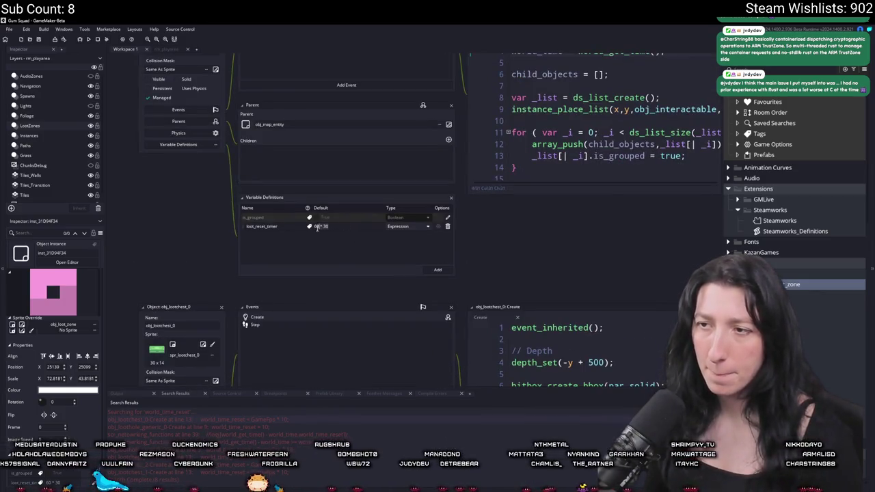
pyautogui.write('LootResetTime')
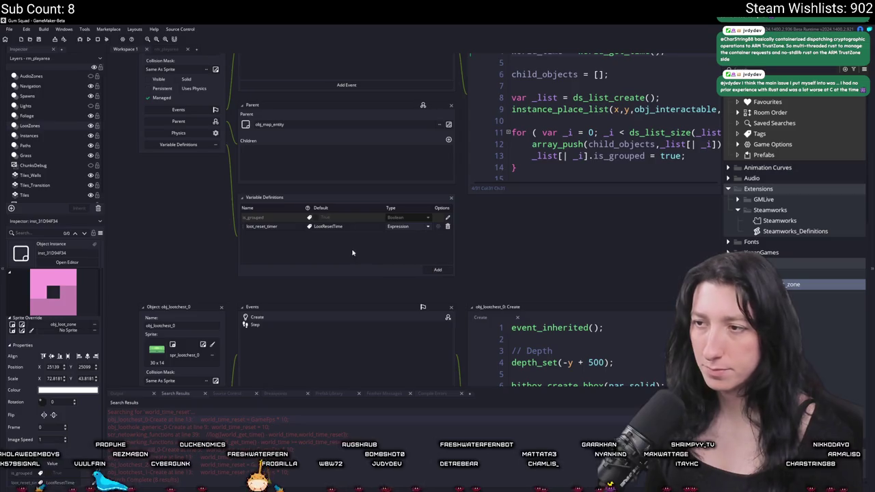
pyautogui.doubleClick(145, 427)
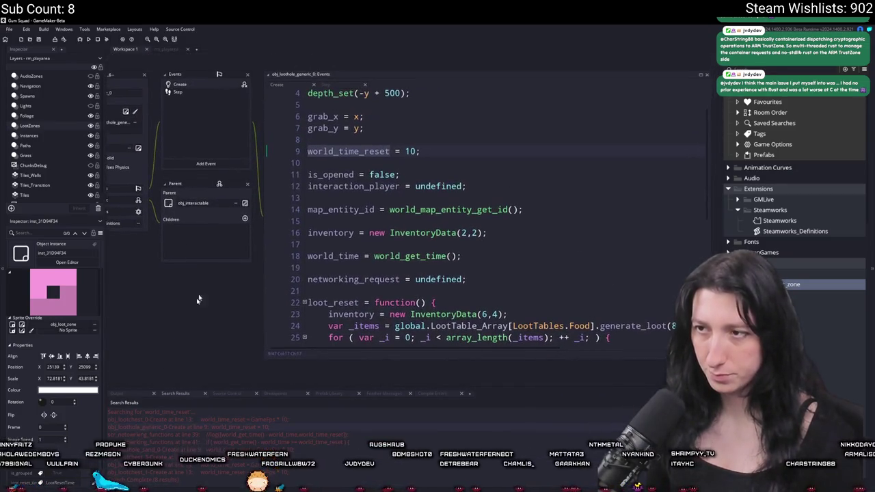
pyautogui.click(309, 147)
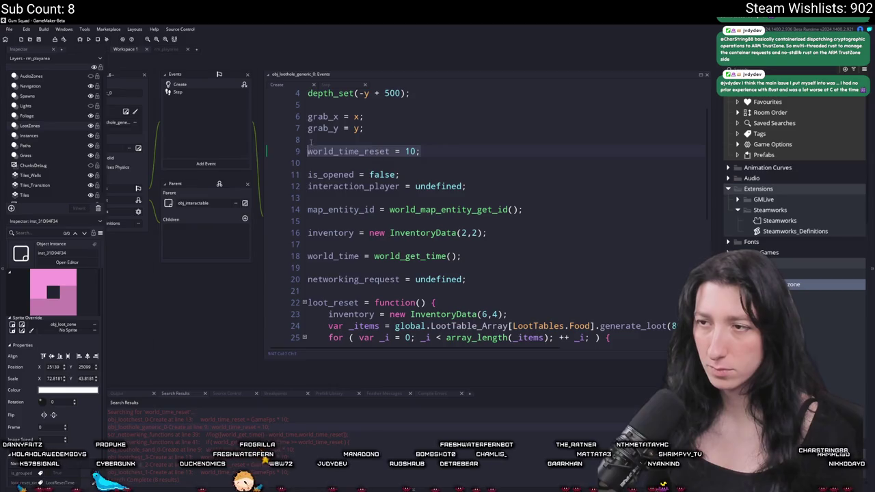
pyautogui.hotkey('ctrl', 'd')
pyautogui.hotkey('ctrl', 'd')
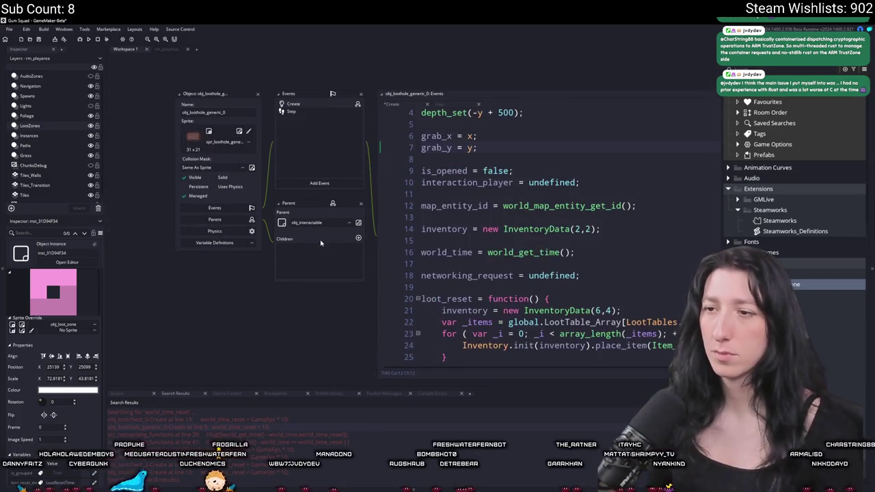
# - Add a world_time_reset Expression variable to obj_loothole_generic_0 defaulting to LootResetTime
pyautogui.click(226, 244)
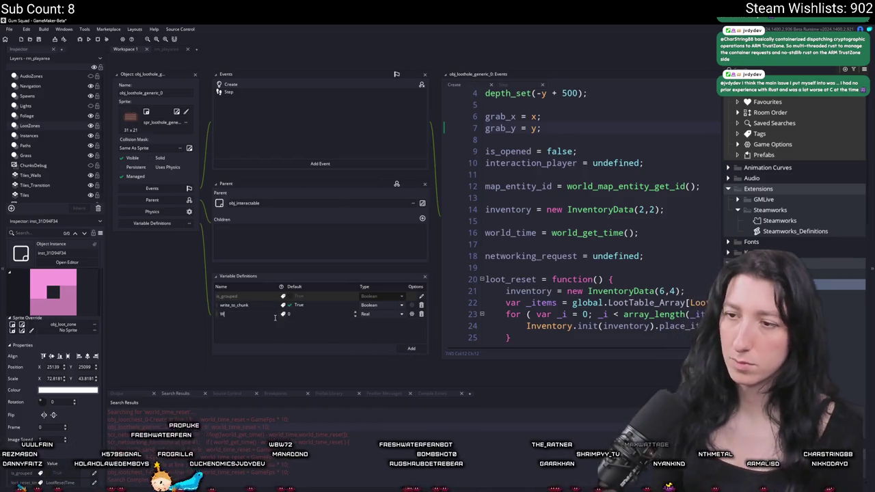
pyautogui.write('orld')
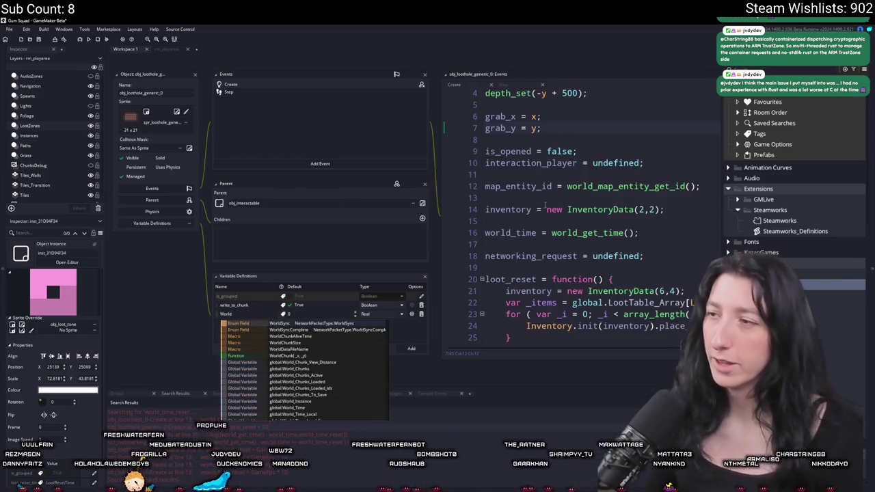
pyautogui.hotkey('ctrl', 'z')
pyautogui.hotkey('ctrl', 'z')
pyautogui.hotkey('ctrl', 'y')
pyautogui.hotkey('ctrl', 'y')
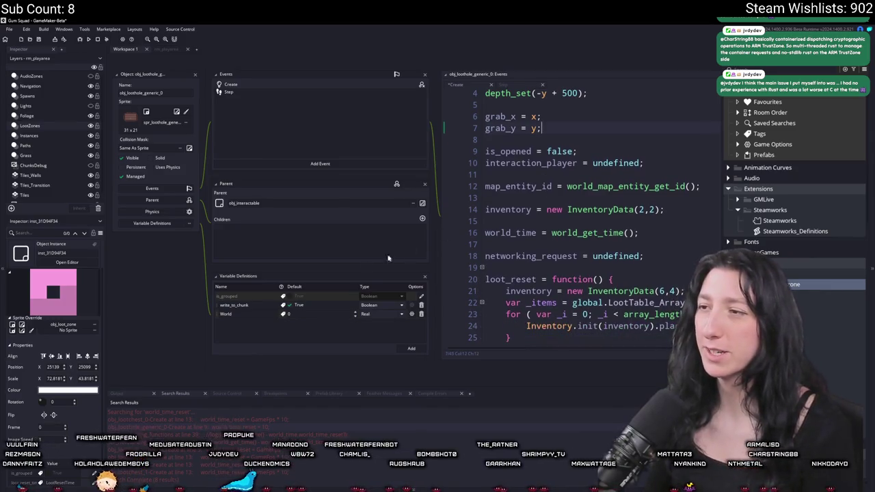
pyautogui.press('BackSpace')
pyautogui.press('BackSpace')
pyautogui.press('BackSpace')
pyautogui.write('world_time_reset')
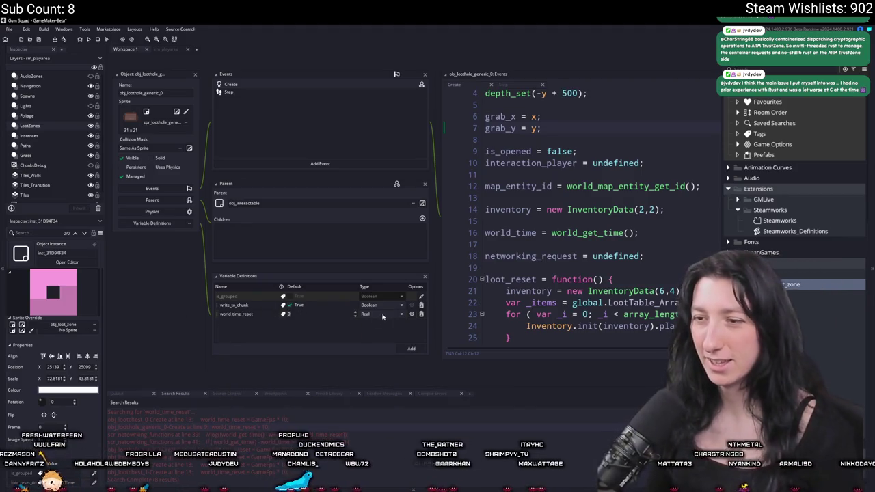
pyautogui.click(383, 315)
pyautogui.click(368, 356)
pyautogui.click(380, 316)
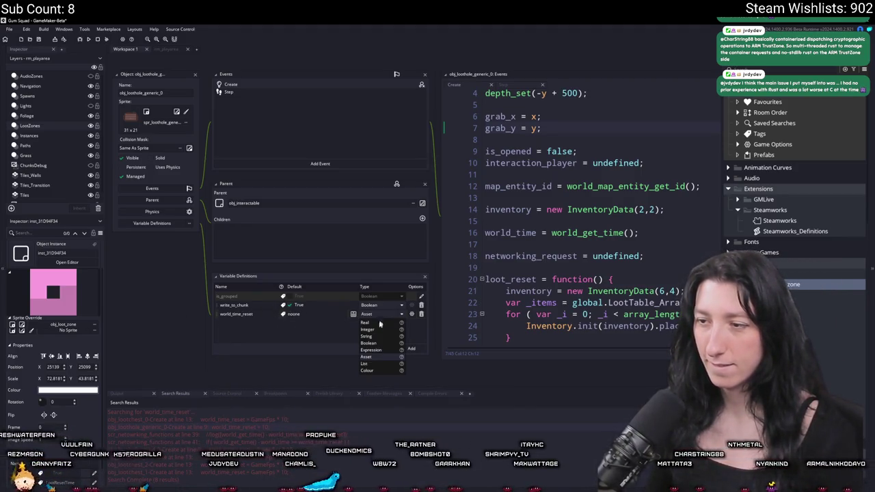
pyautogui.click(369, 349)
pyautogui.write('LootResetTime')
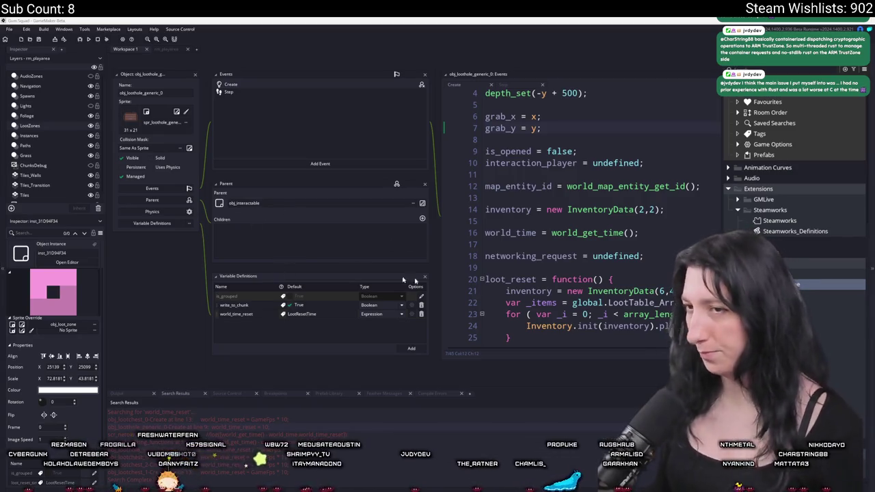
pyautogui.hotkey('ctrl', 't')
pyautogui.write('loothole_sa')
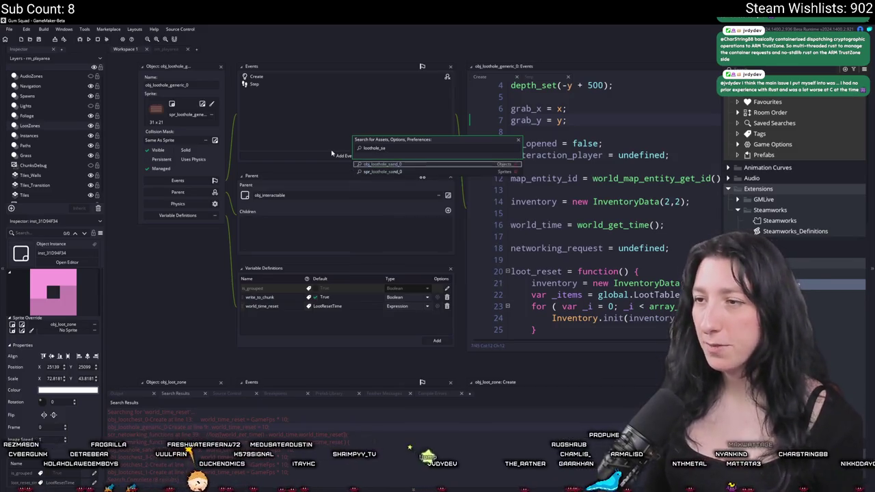
# - Add a world_time_reset Expression variable to obj_loothole_sand_0 defaulting to LootResetTime
pyautogui.press('Return')
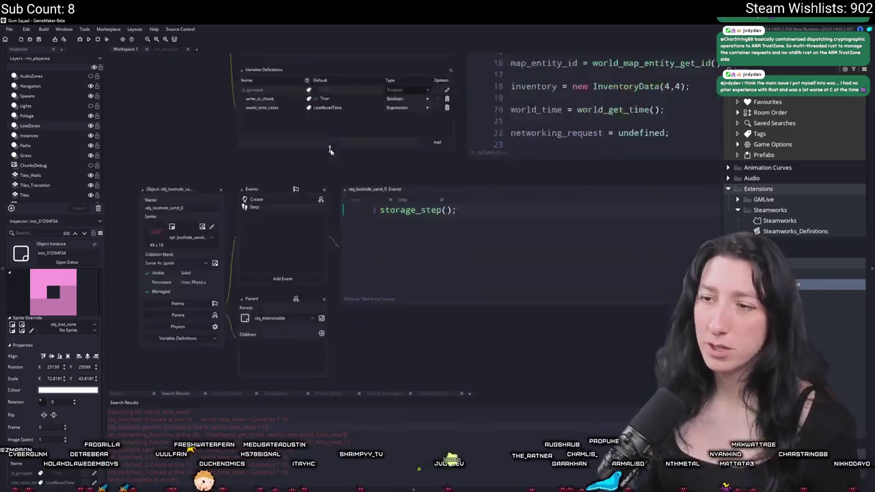
pyautogui.click(200, 233)
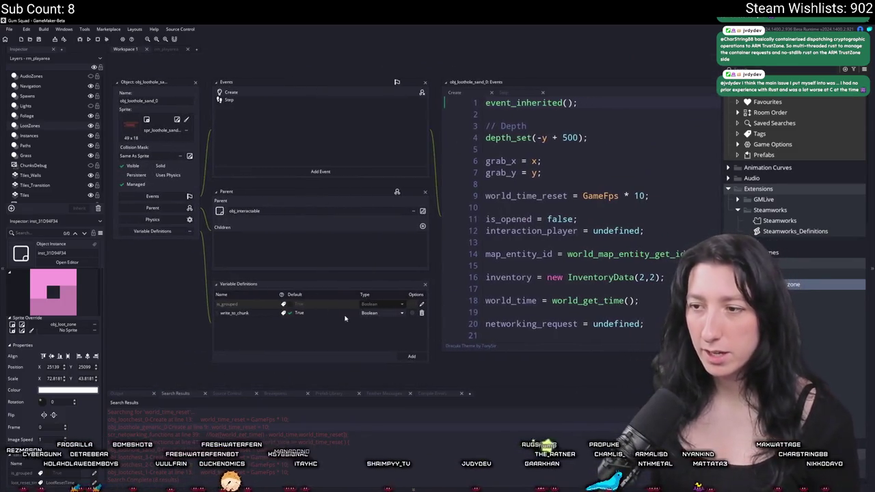
pyautogui.click(451, 347)
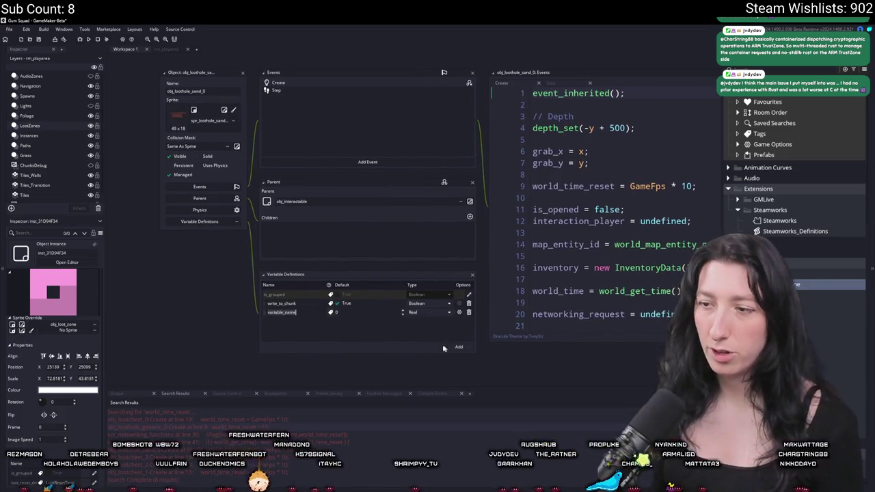
pyautogui.click(438, 310)
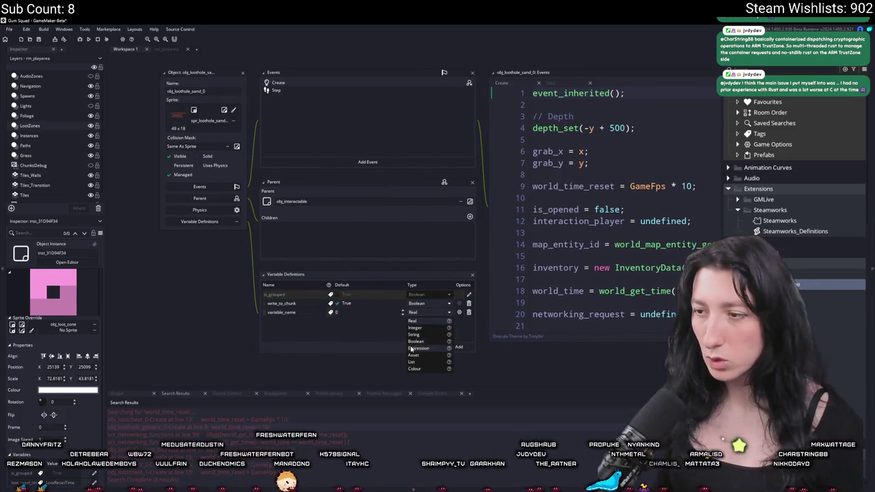
pyautogui.click(418, 345)
pyautogui.write('world_time_reset')
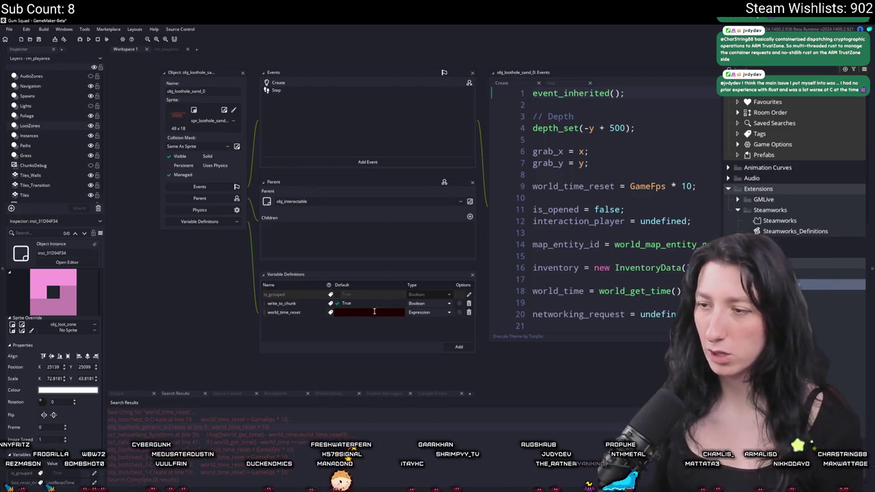
pyautogui.write('LootResetTime')
# - Delete the hardcoded world_time_reset = GameFps * 10 line from its Create code
pyautogui.click(699, 186)
pyautogui.hotkey('shift', 'Up')
pyautogui.hotkey('shift', 'Up')
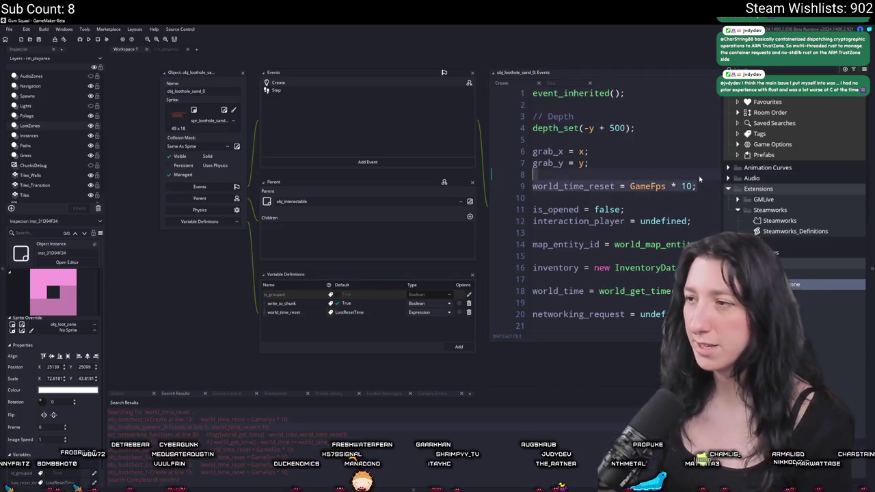
pyautogui.press('BackSpace')
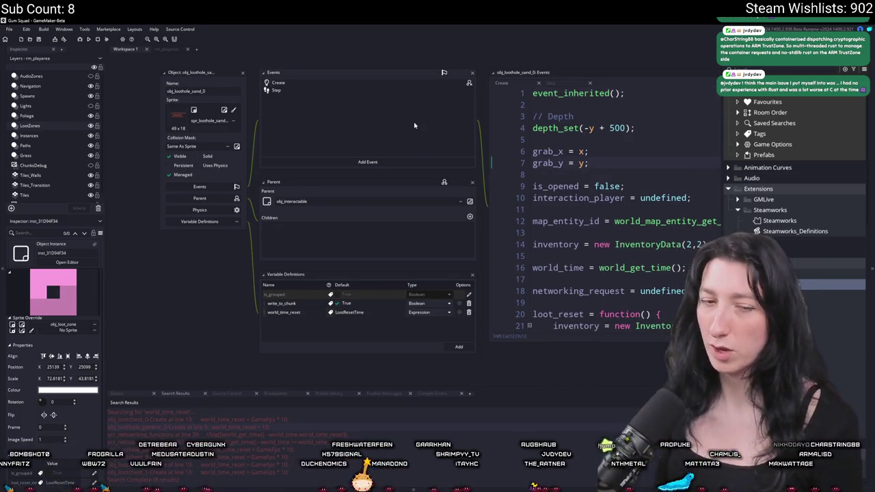
pyautogui.hotkey('ctrl', 't')
pyautogui.write('loot')
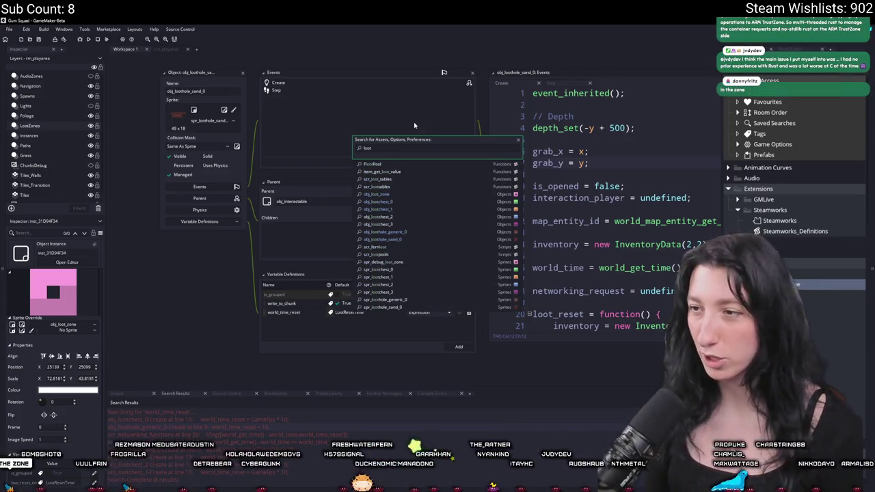
# - Undo a stray paste in obj_lootchest_0, then open obj_lootchest_1
pyautogui.click(387, 202)
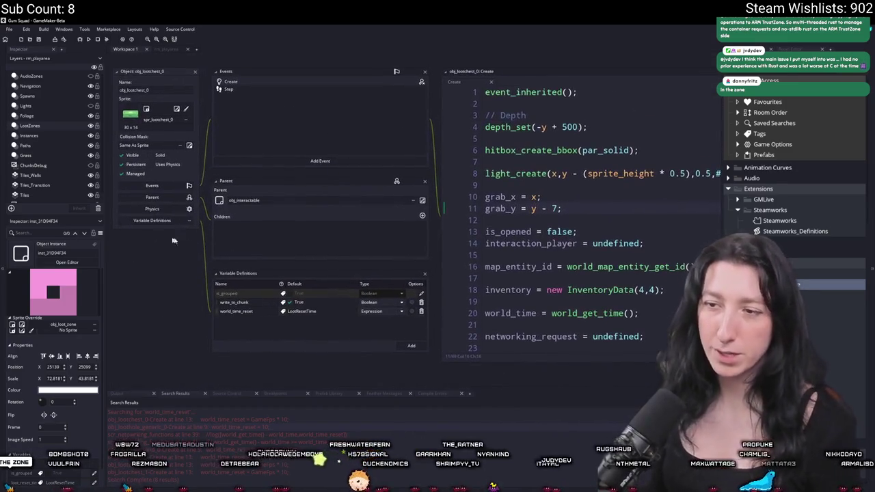
pyautogui.write('world_time_reset = GameFps * 10;')
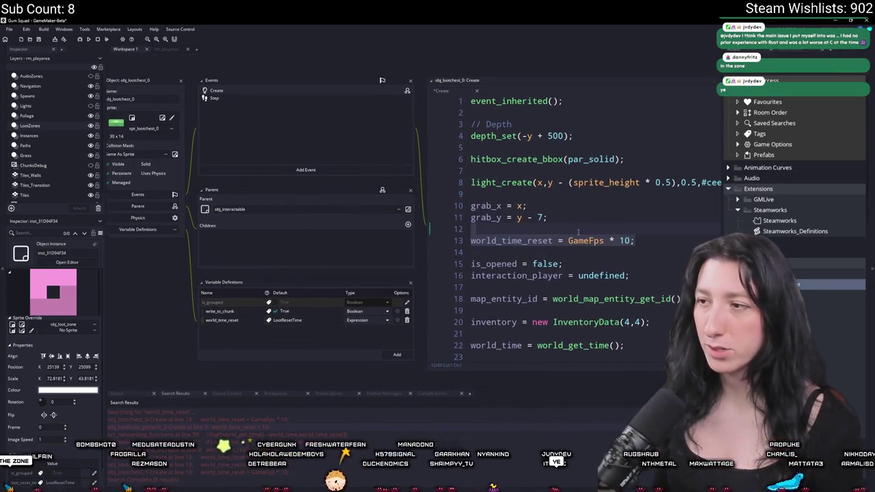
pyautogui.hotkey('ctrl', 'z')
pyautogui.scroll(-1, 342, 331)
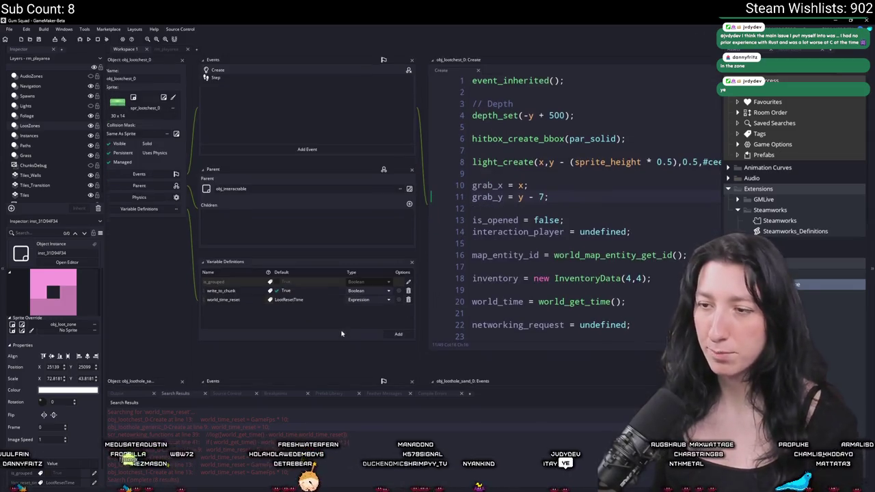
pyautogui.hotkey('ctrl', 't')
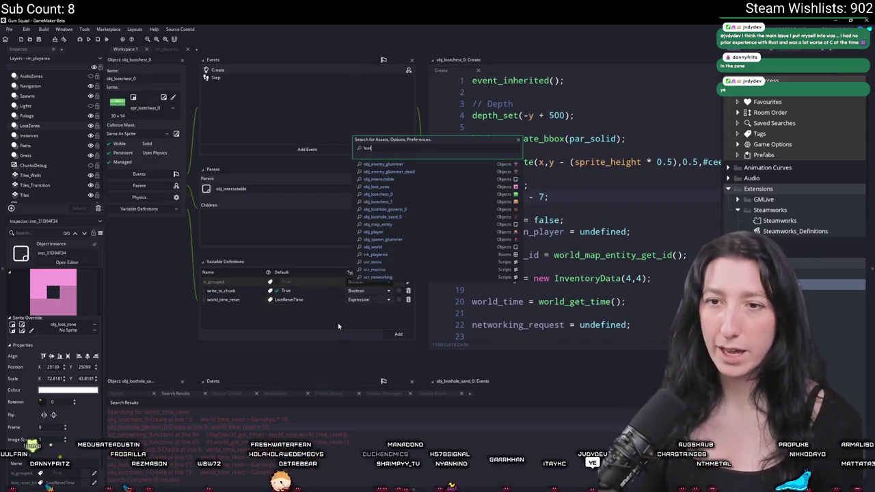
pyautogui.write('chest')
pyautogui.press('Return')
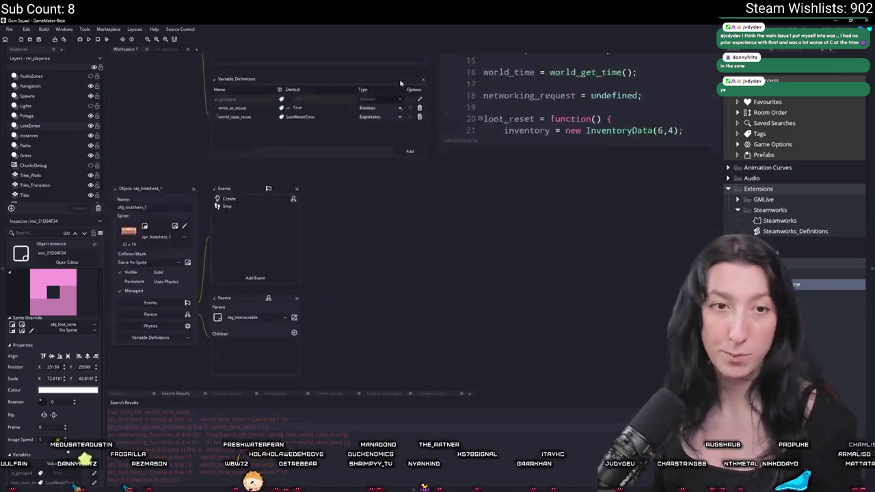
# - Add a world_time_reset Expression variable to obj_lootchest_1 defaulting to LootResetTime
pyautogui.click(153, 272)
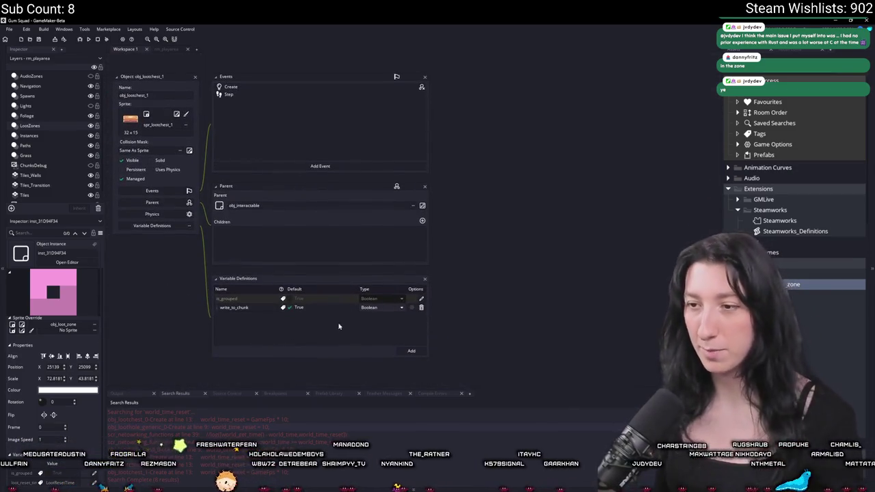
pyautogui.click(418, 353)
pyautogui.click(418, 353)
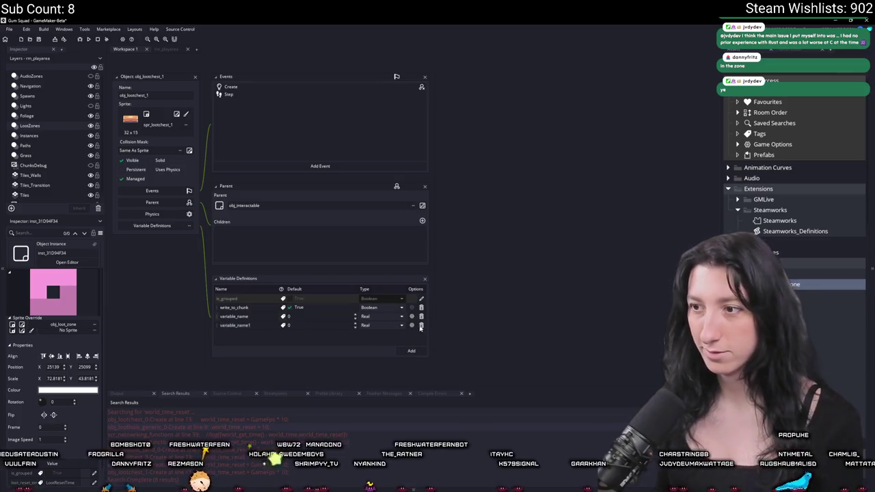
pyautogui.click(420, 327)
pyautogui.click(386, 318)
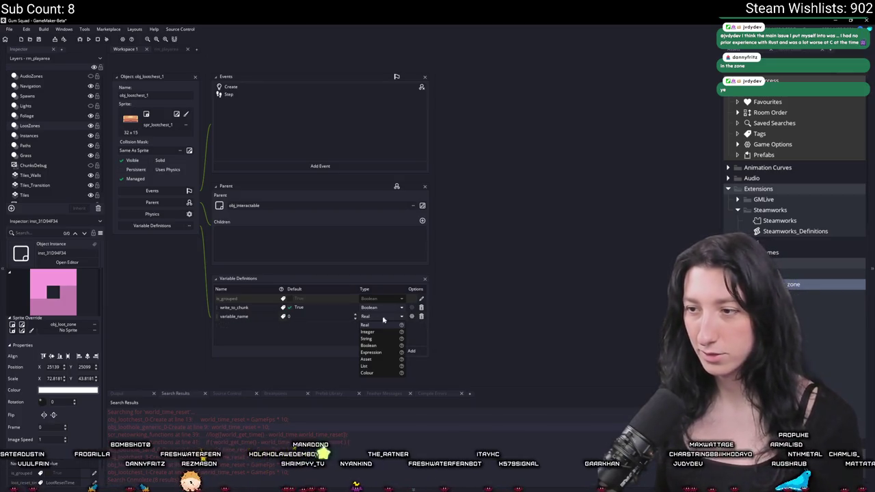
pyautogui.click(367, 352)
pyautogui.write('LootResetTime')
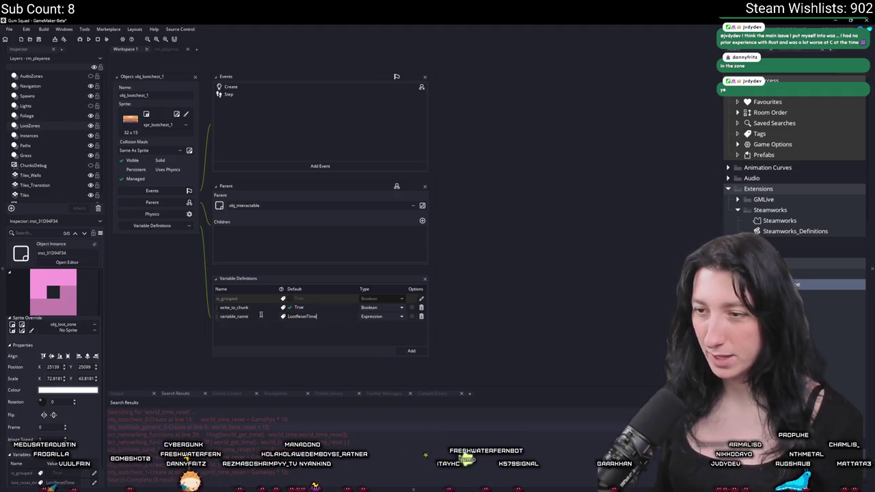
pyautogui.doubleClick(232, 316)
pyautogui.write('world_time_r')
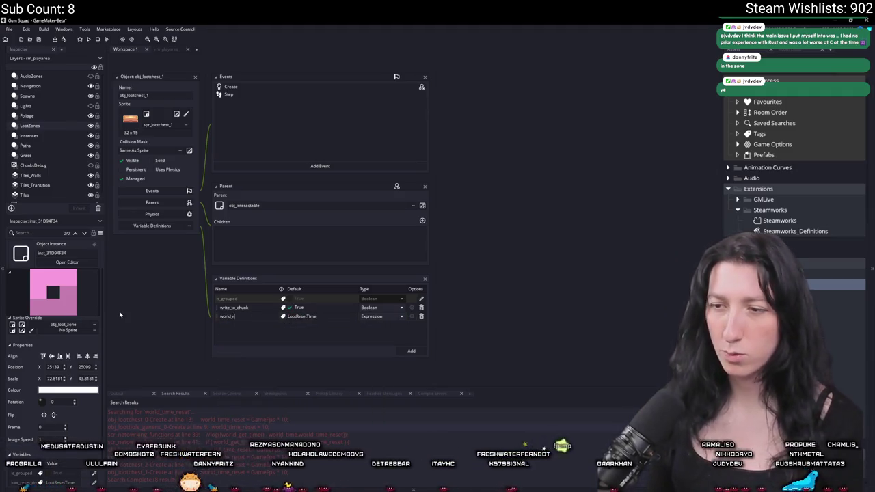
pyautogui.press('Return')
# - Delete the hardcoded GameFps * 10 world_time_reset line from obj_lootchest_1's Create event
pyautogui.doubleClick(279, 88)
pyautogui.scroll(-2, 572, 203)
pyautogui.click(607, 197)
pyautogui.hotkey('shift', 'Up')
pyautogui.hotkey('shift', 'Up')
pyautogui.press('BackSpace')
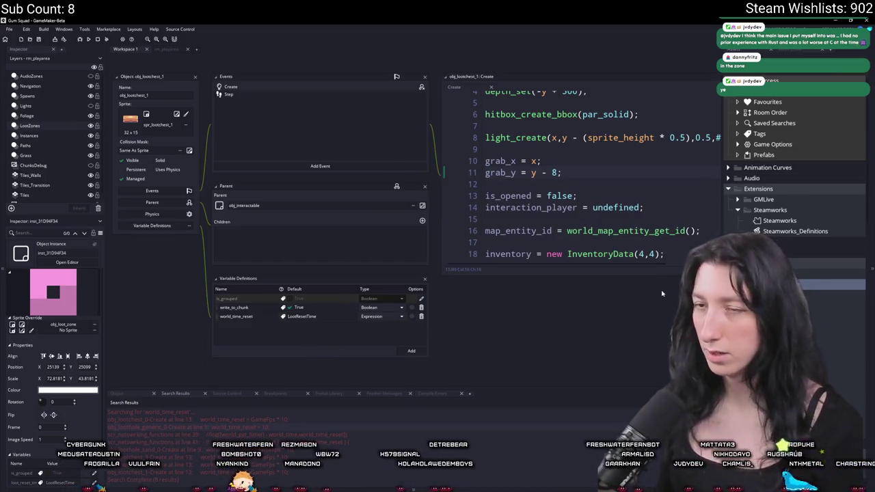
pyautogui.hotkey('ctrl', 't')
# - In obj_lootchest_2, delete the hardcoded reset line and add world_time_reset as an Expression defaulting to LootResetTime
pyautogui.write('chest_2')
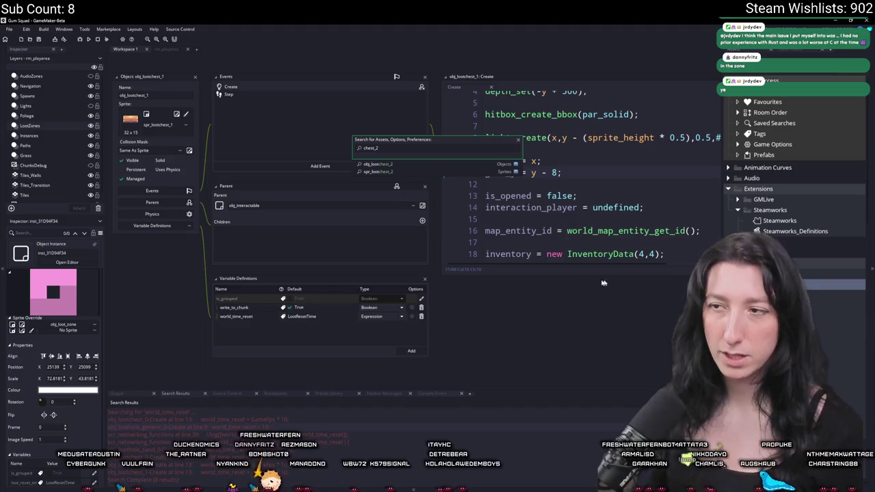
pyautogui.press('Return')
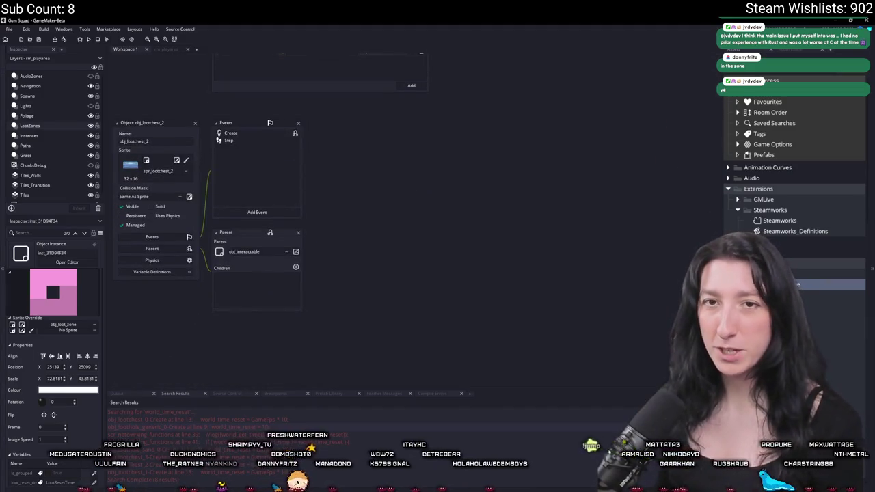
pyautogui.click(187, 272)
pyautogui.doubleClick(285, 89)
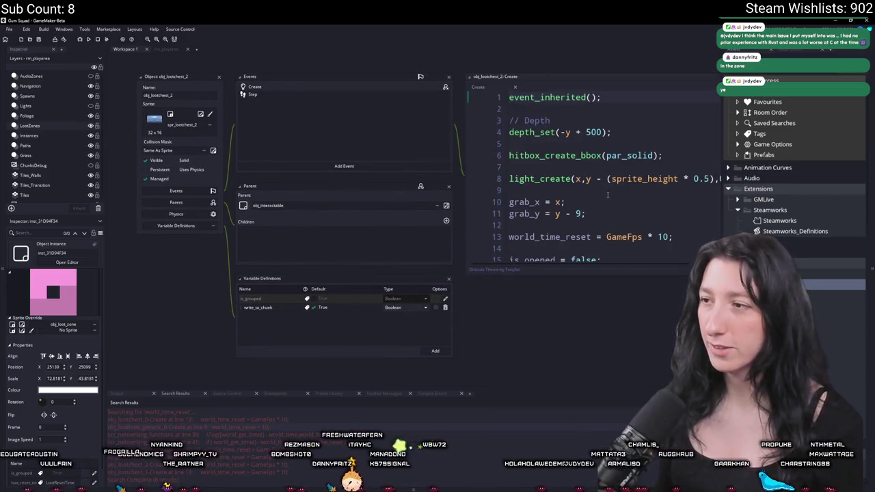
pyautogui.moveTo(678, 236); pyautogui.dragTo(586, 214)
pyautogui.press('BackSpace')
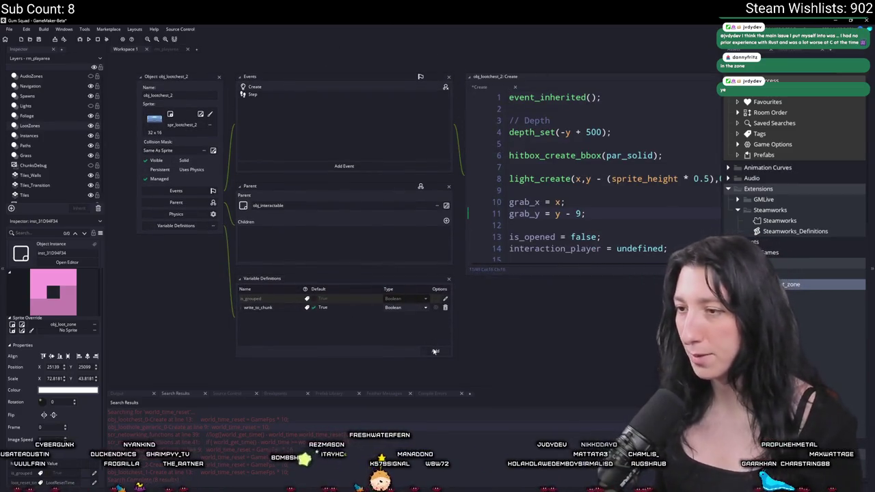
pyautogui.click(433, 351)
pyautogui.write('world_reset')
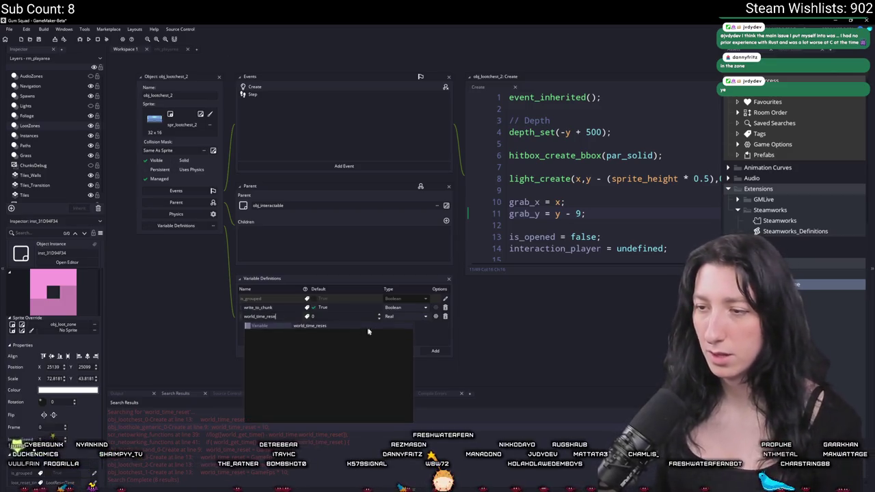
pyautogui.click(416, 318)
pyautogui.click(394, 351)
pyautogui.click(347, 315)
pyautogui.write('LootResetTime')
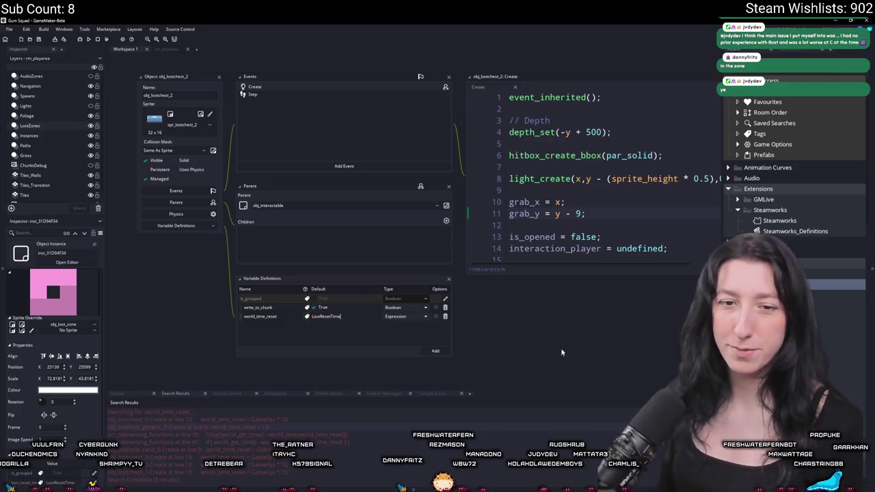
# - Give obj_lootchest_3 a world_time_reset Expression variable defaulting to LootResetTime
pyautogui.hotkey('ctrl', 't')
pyautogui.write('lootch')
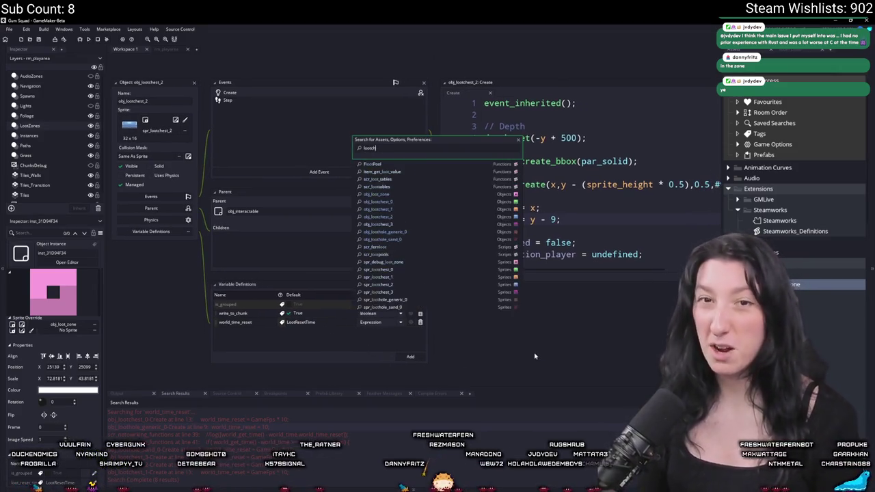
pyautogui.write('est_3')
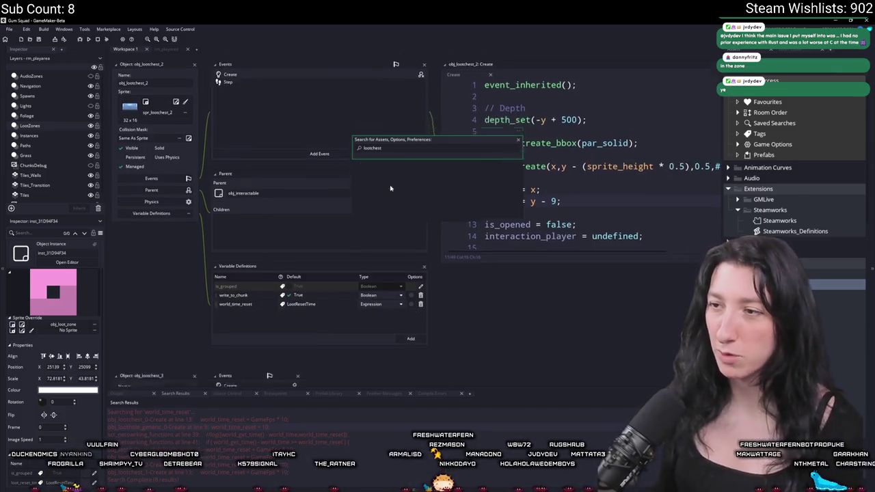
pyautogui.press('Return')
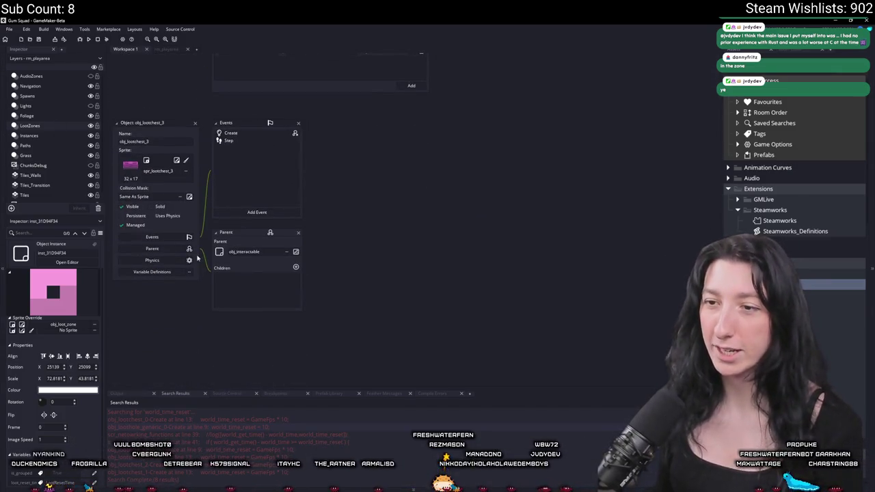
pyautogui.click(150, 272)
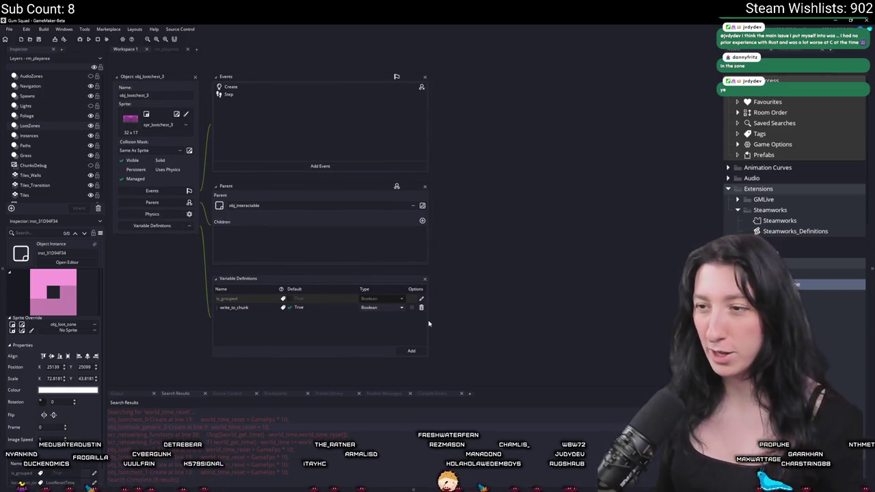
pyautogui.click(412, 351)
pyautogui.click(379, 317)
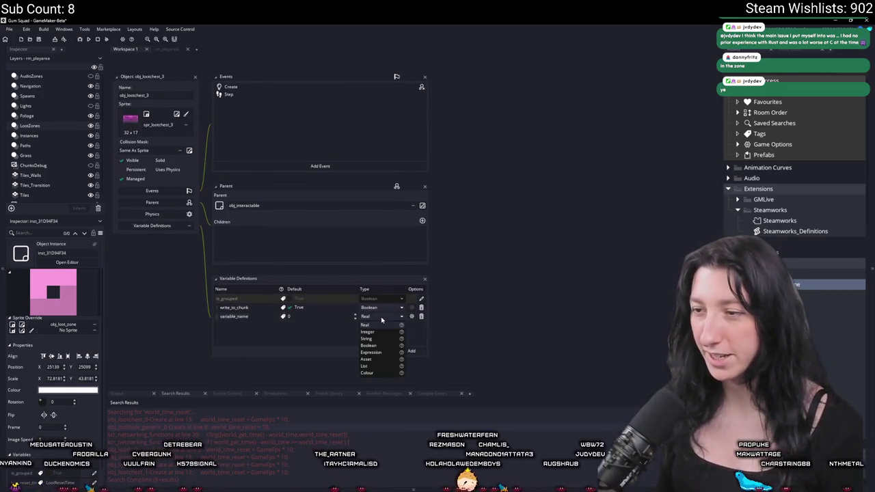
pyautogui.click(371, 352)
pyautogui.write('world_time_r')
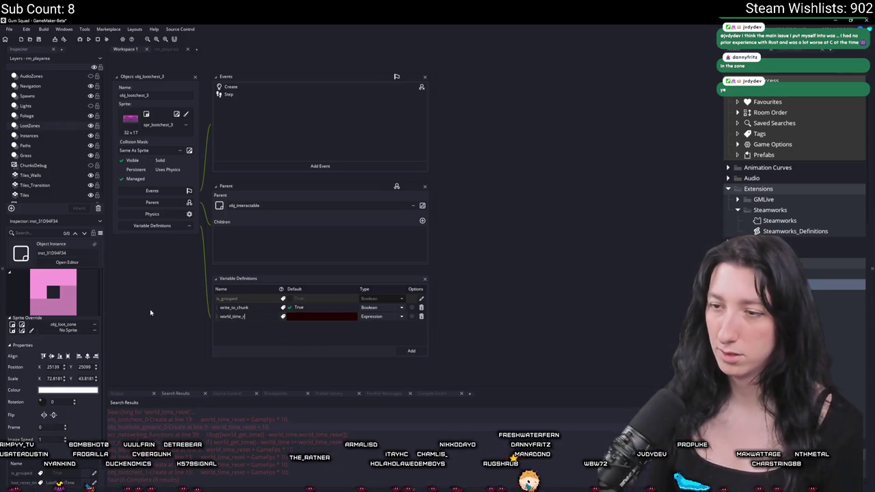
pyautogui.write('eset')
pyautogui.press('Tab')
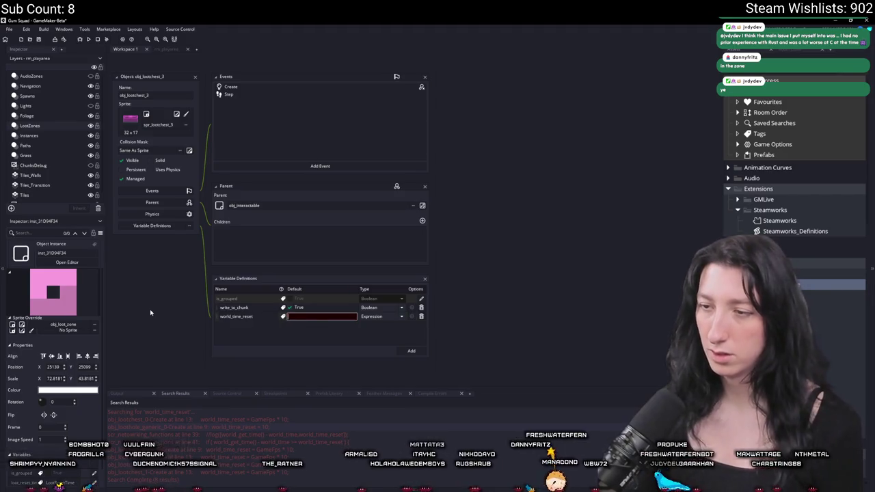
pyautogui.write('LootResetTime')
# - Try out the world_time_reset label and description popup, leaving both unset
pyautogui.click(282, 317)
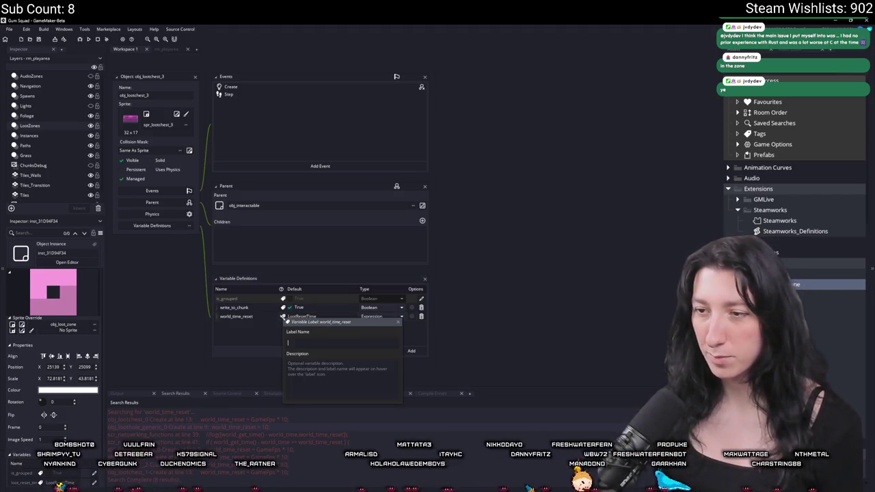
pyautogui.moveTo(317, 322); pyautogui.dragTo(298, 314)
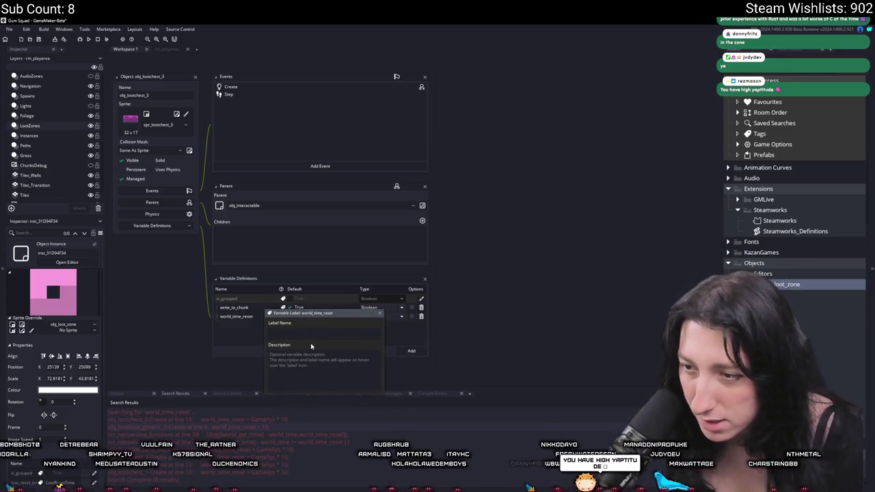
pyautogui.click(380, 313)
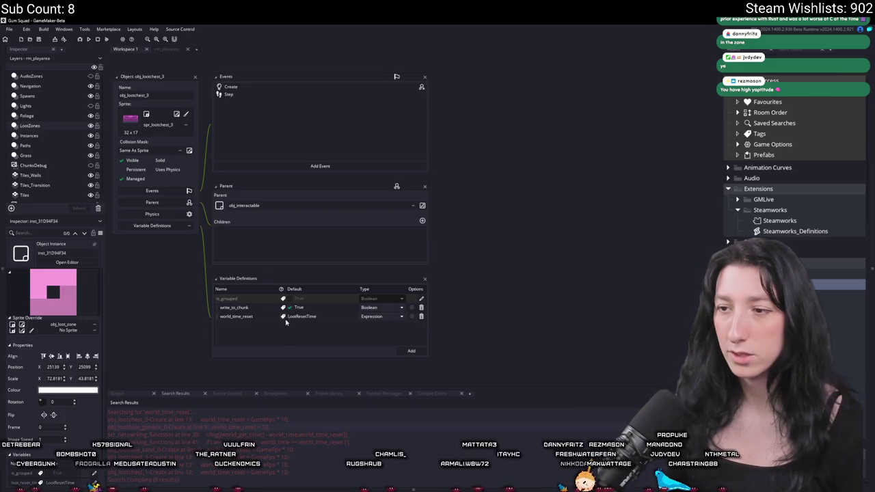
pyautogui.click(283, 316)
pyautogui.click(342, 361)
pyautogui.write('Tes')
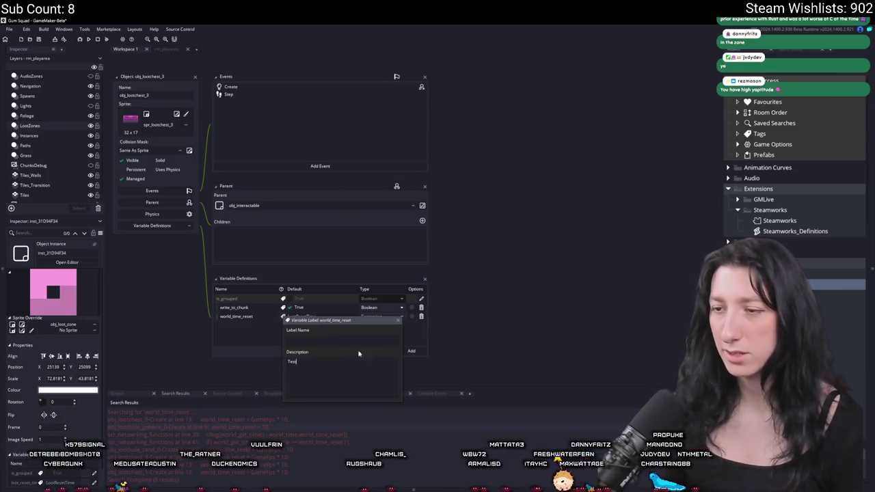
pyautogui.click(400, 325)
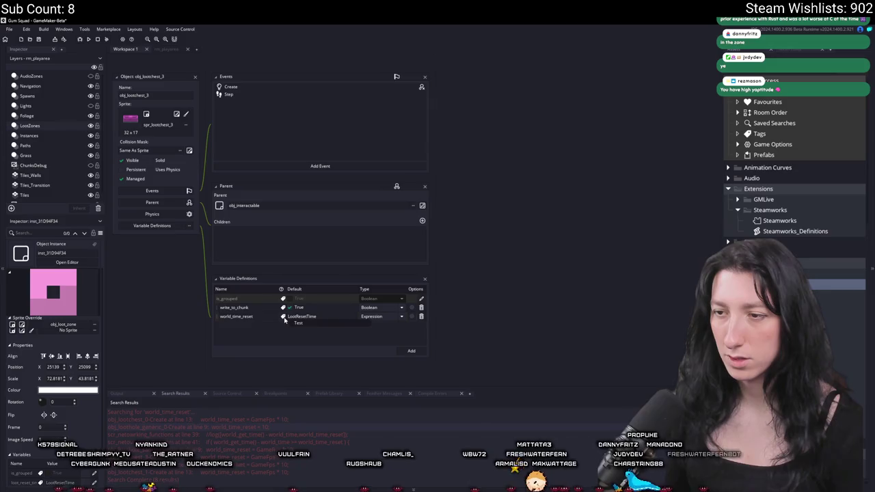
pyautogui.click(283, 316)
pyautogui.write('wefew')
pyautogui.press('Return')
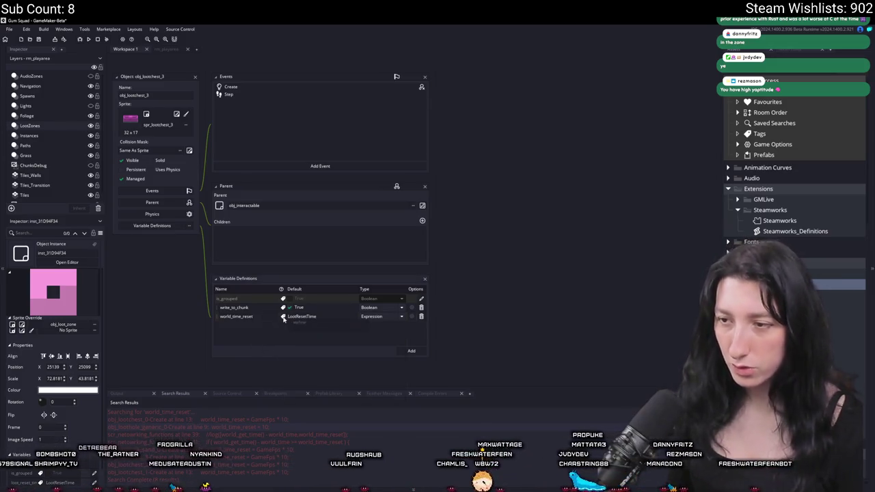
pyautogui.click(283, 317)
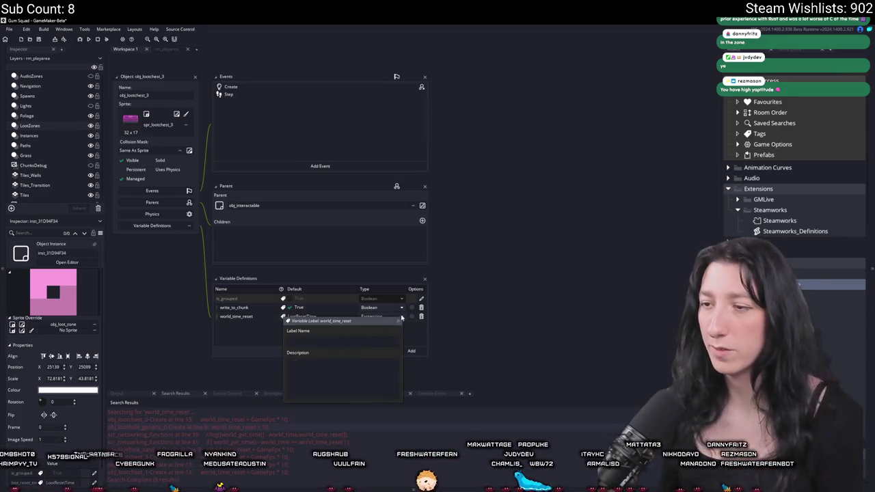
pyautogui.press('Return')
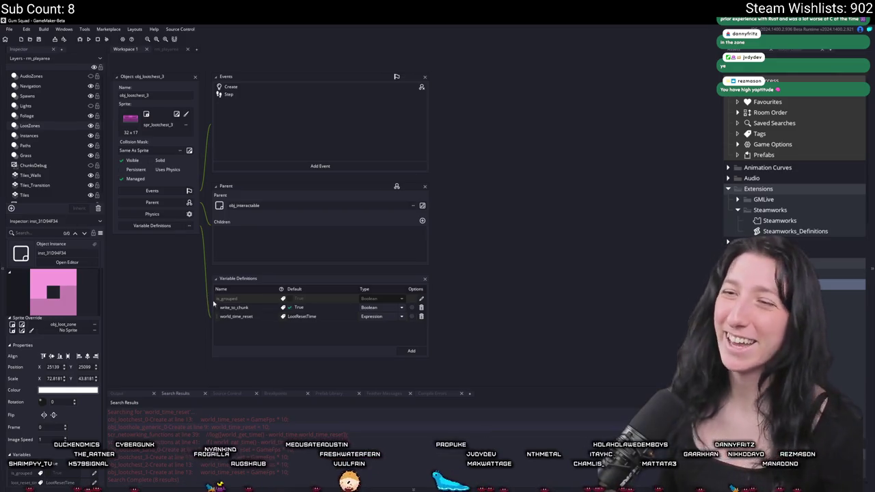
# - Look over the crowded chest editors, then start a new empty workspace
pyautogui.moveTo(183, 135); pyautogui.dragTo(261, 270)
pyautogui.scroll(-3, 272, 213)
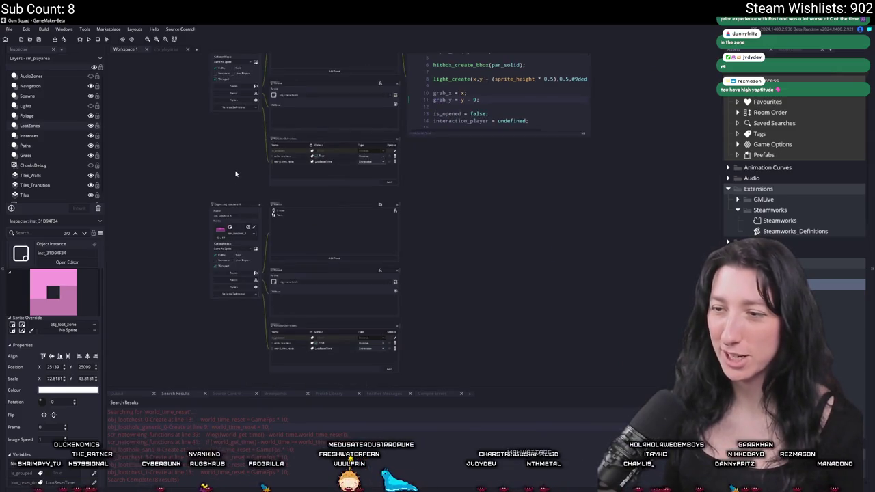
pyautogui.scroll(2, 230, 156)
pyautogui.moveTo(230, 157); pyautogui.dragTo(233, 101)
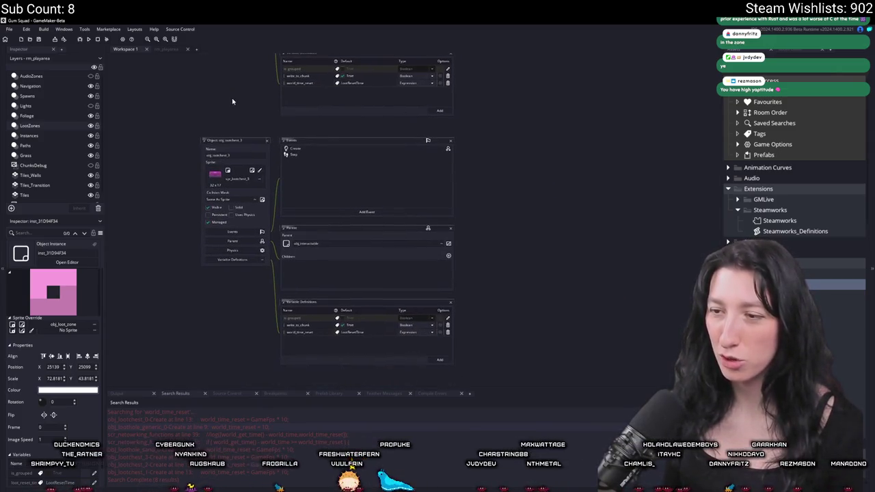
pyautogui.click(197, 49)
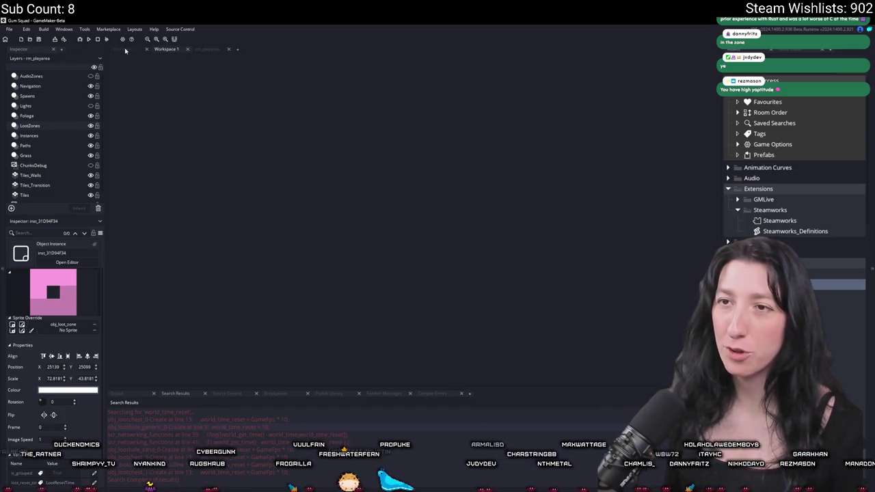
# - Close the old cluttered workspace and bring up the rm_playarea room
pyautogui.middleClick(125, 50)
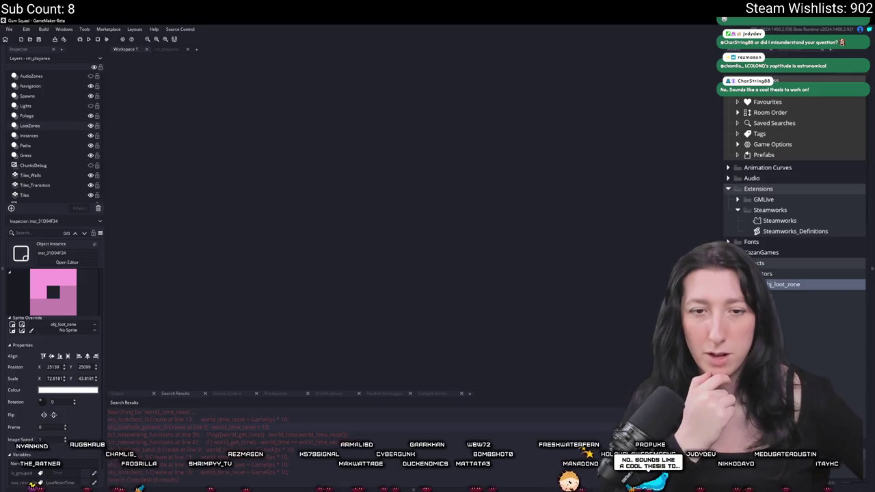
pyautogui.click(166, 49)
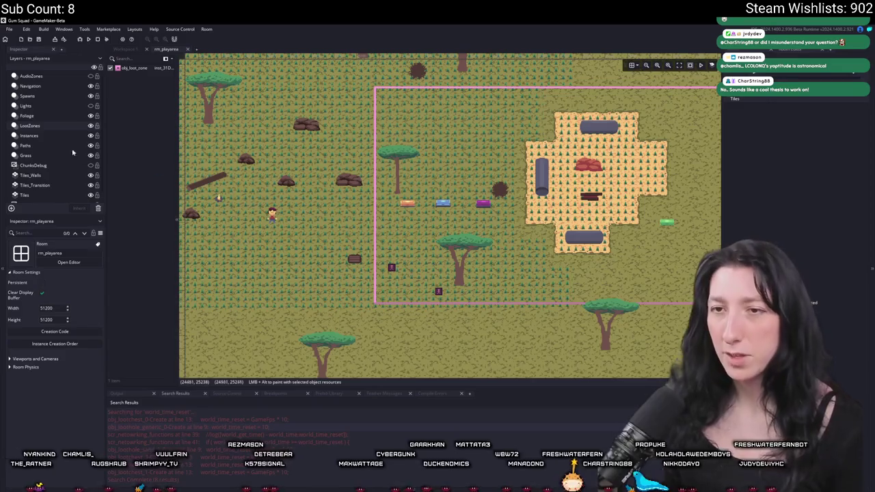
# - On the Instances layer, inspect the orange loot chest's instance variables
pyautogui.click(62, 135)
pyautogui.scroll(2, 405, 203)
pyautogui.click(405, 203)
pyautogui.scroll(2, 402, 205)
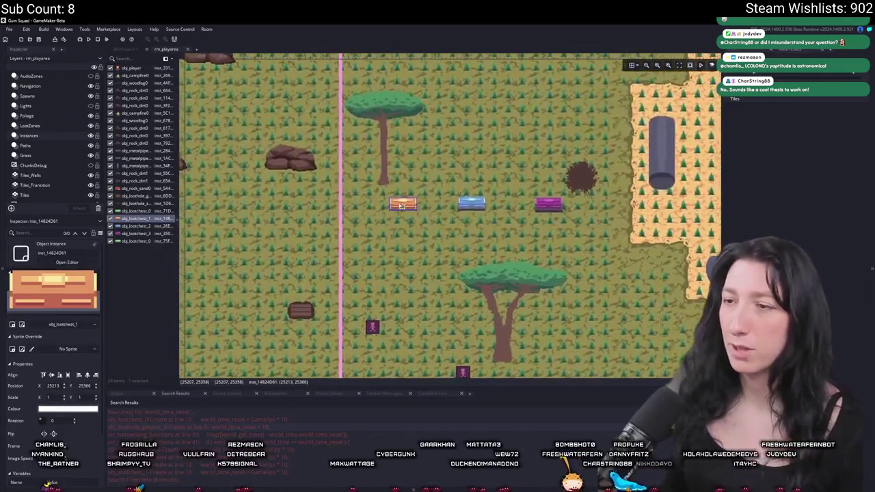
pyautogui.doubleClick(401, 205)
pyautogui.click(471, 206)
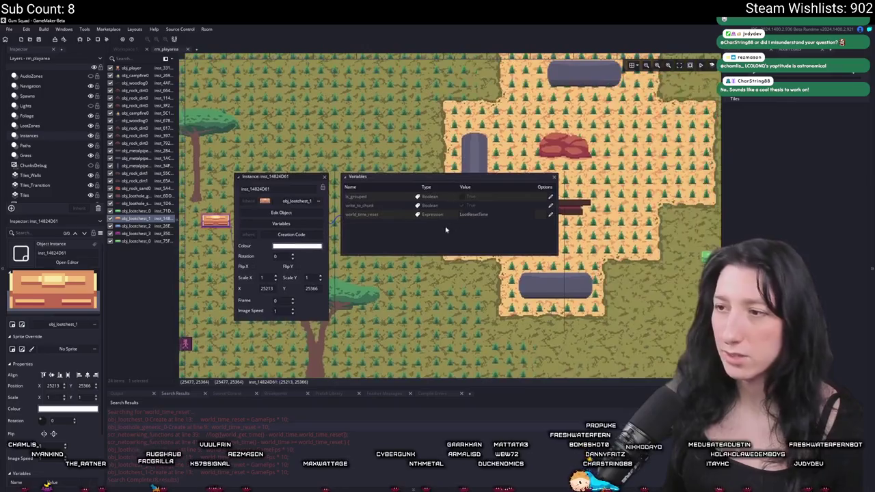
pyautogui.click(324, 176)
# - On the LootZones layer, open the large loot zone's instance properties
pyautogui.click(30, 125)
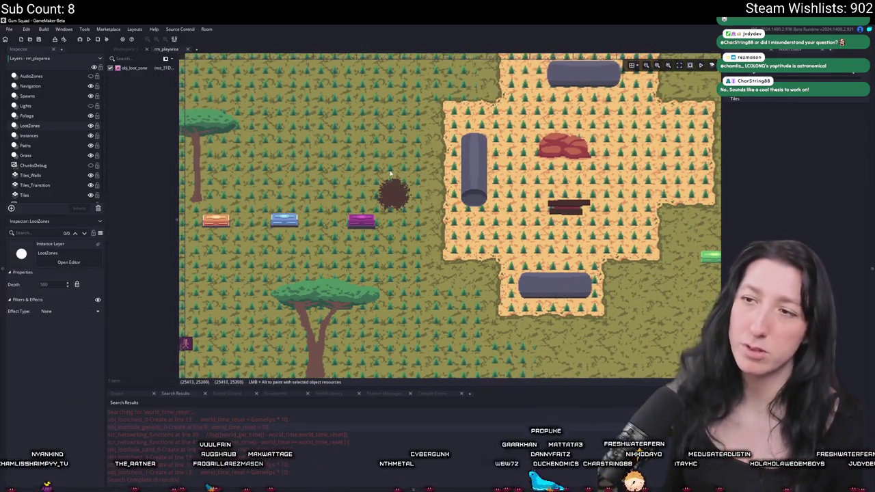
pyautogui.click(391, 174)
pyautogui.scroll(-5, 391, 174)
pyautogui.scroll(2, 416, 185)
pyautogui.doubleClick(416, 185)
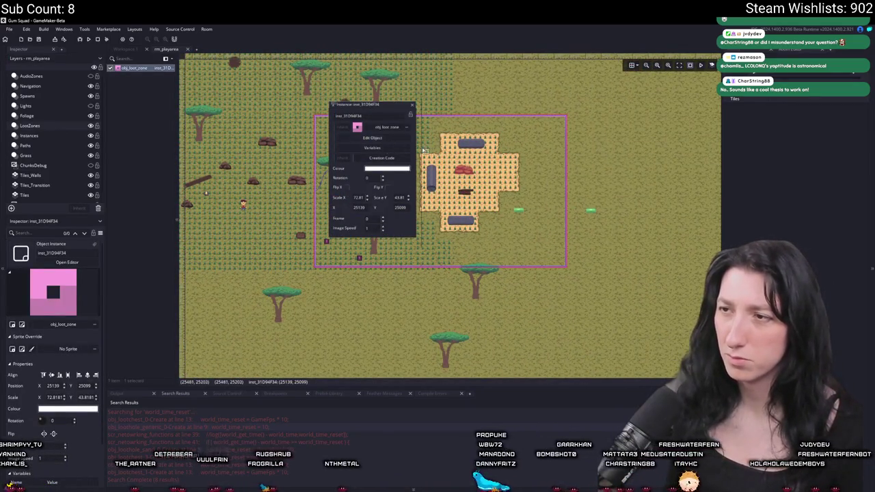
# - Set the loot zone's loot_reset_timer to LootResetTime and close its property windows
pyautogui.scroll(1, 410, 148)
pyautogui.click(393, 146)
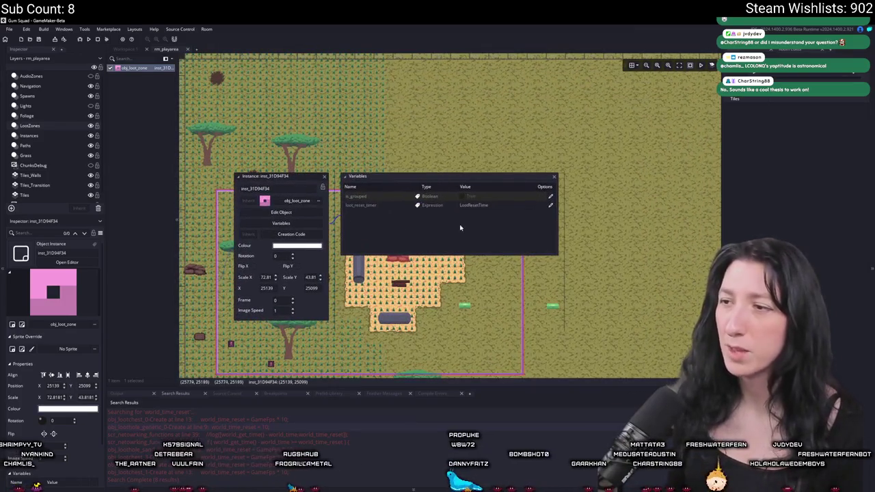
pyautogui.click(520, 203)
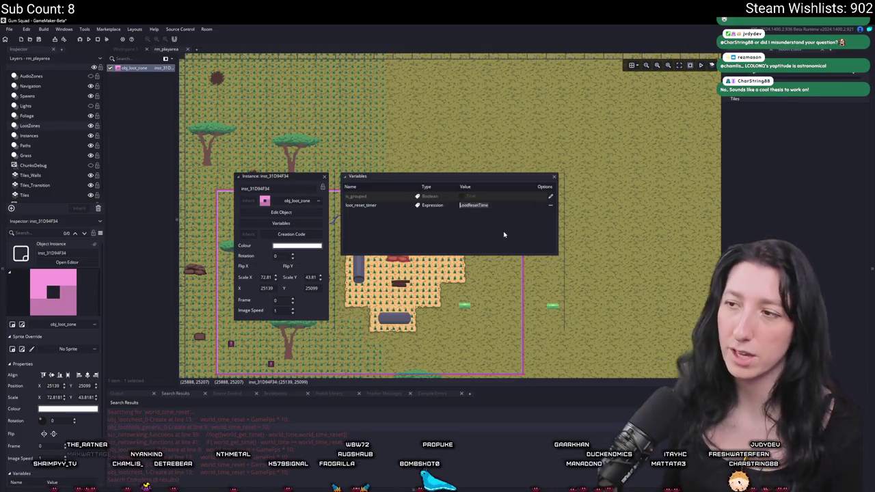
pyautogui.press('Return')
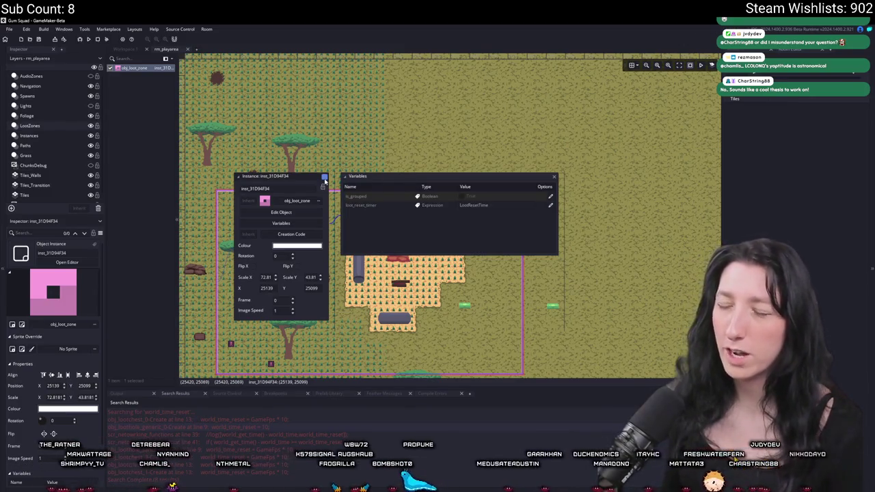
pyautogui.click(325, 179)
pyautogui.scroll(-4, 403, 222)
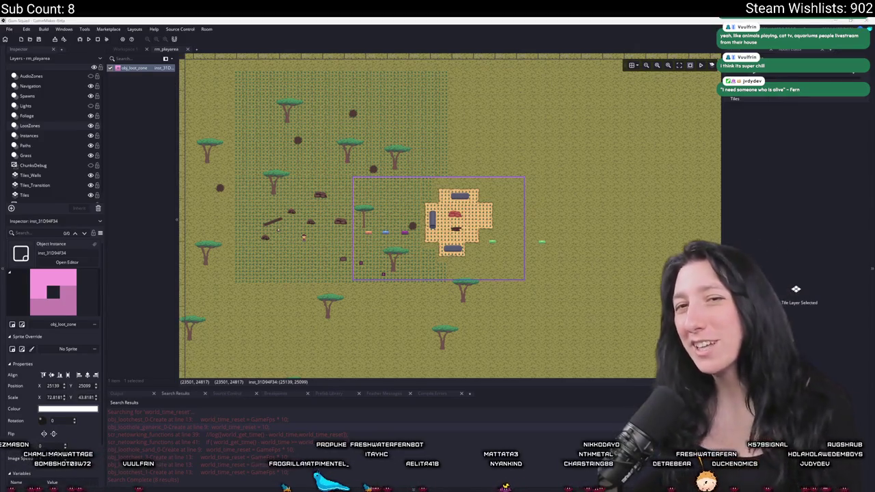
pyautogui.click(517, 166)
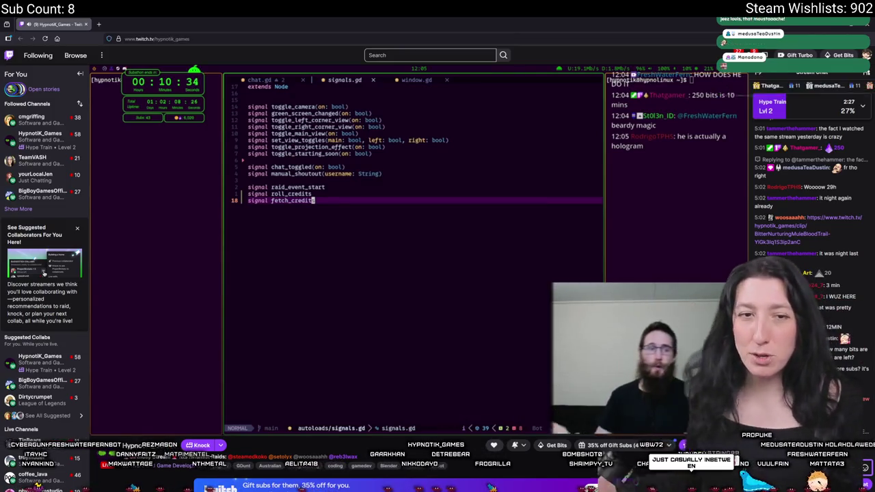
# - Bring up the other game developer's live stream on Twitch
pyautogui.moveTo(145, 235)
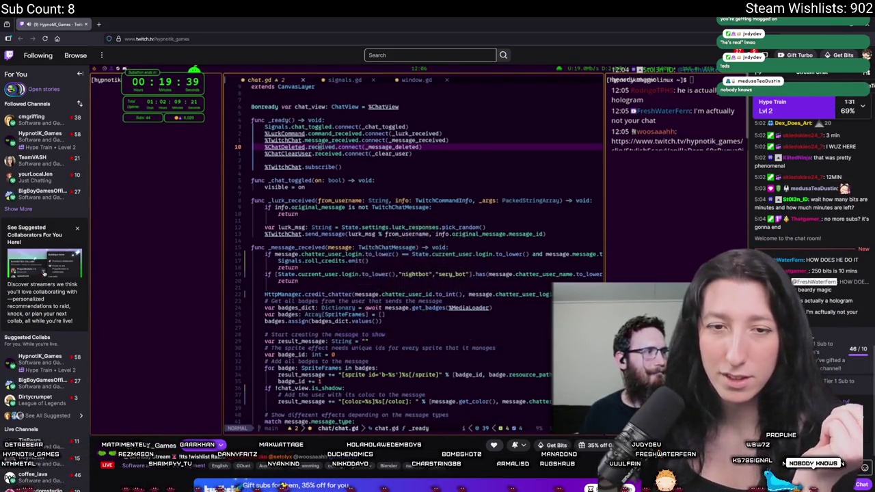
# - Raise the Twitch player's volume from 0% to full
pyautogui.scroll(-2, 125, 366)
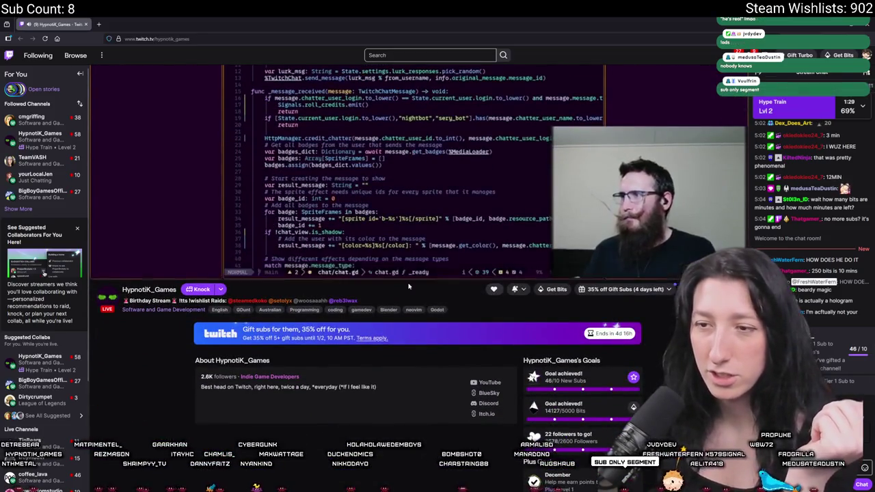
pyautogui.scroll(1, 125, 366)
pyautogui.moveTo(126, 351)
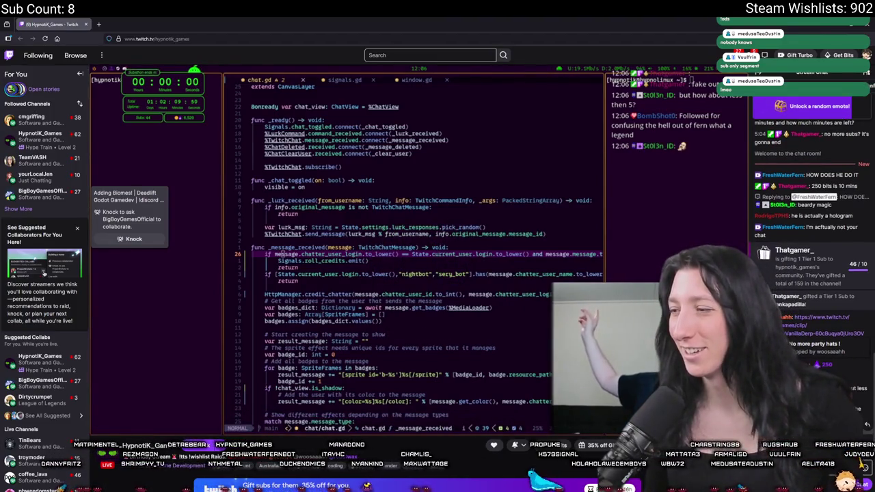
pyautogui.moveTo(125, 414)
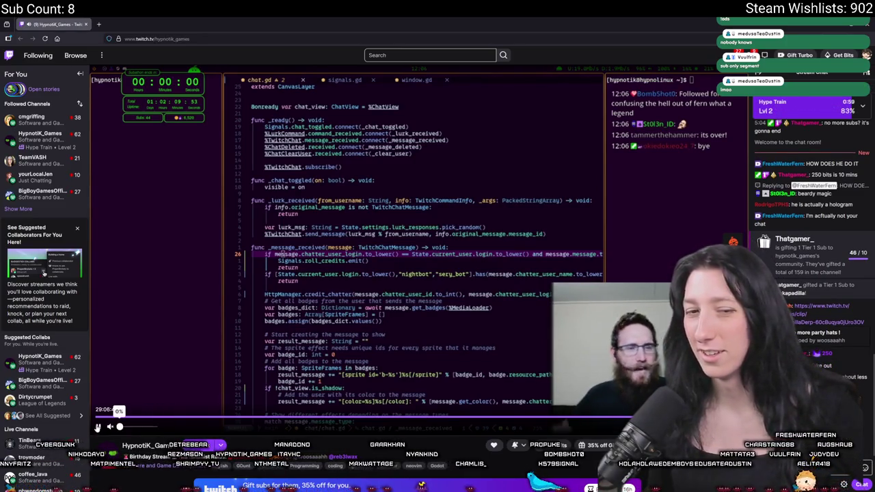
pyautogui.moveTo(120, 426); pyautogui.dragTo(168, 426)
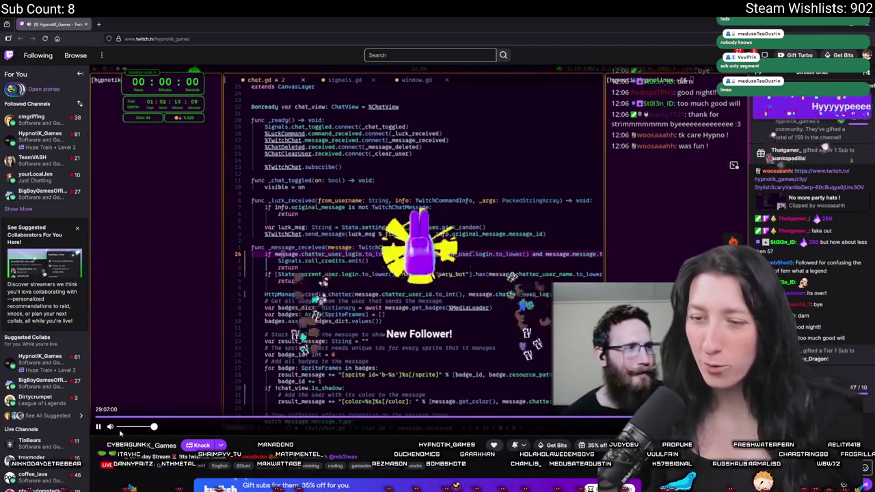
# - Follow the raid through to the raided channel's Twitch page
pyautogui.moveTo(133, 426)
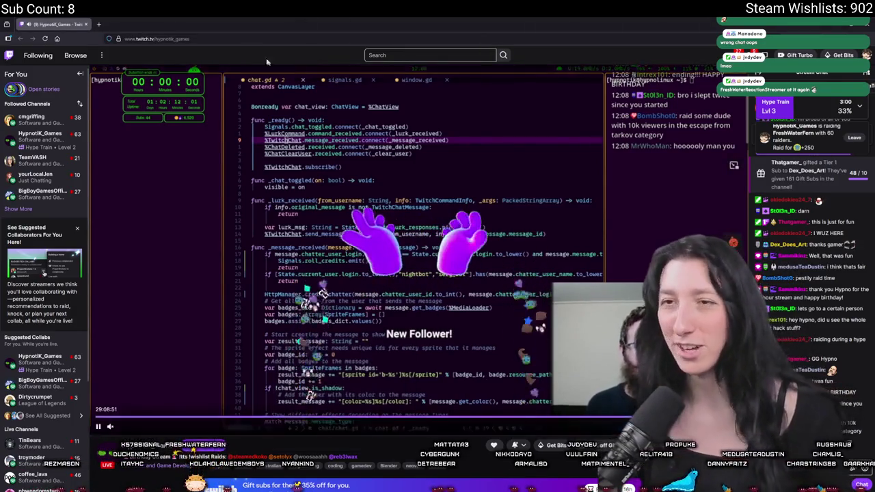
pyautogui.hotkey('alt', 'Tab')
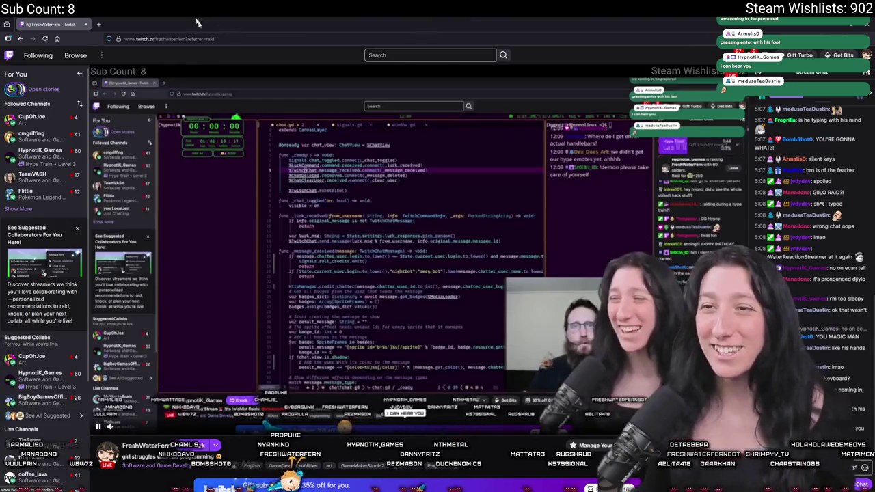
# - Shrink the Twitch browser to a smaller window so the GameMaker room editor is visible
pyautogui.moveTo(537, 23)
pyautogui.mouseDown()
pyautogui.moveTo(537, 210)
pyautogui.moveTo(873, 209)
pyautogui.mouseUp()
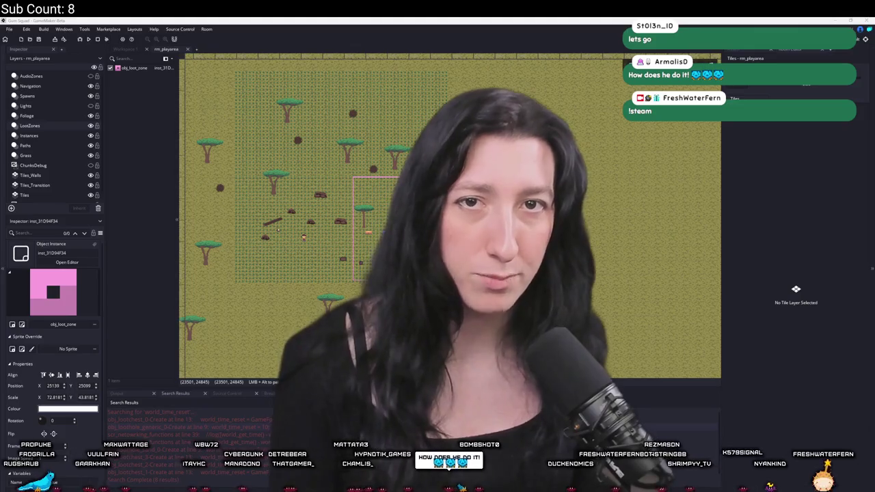
# - Switch to the browser showing the developer's Steam store search results
pyautogui.hotkey('alt', 'Tab')
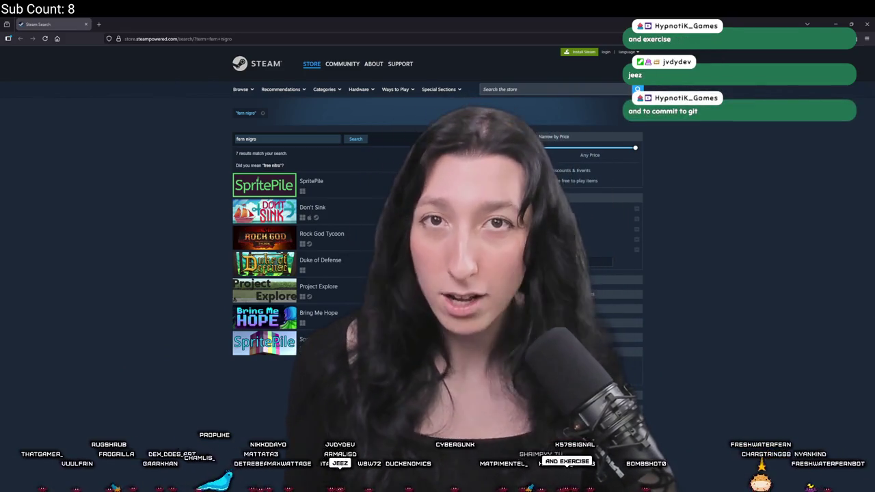
# - Close the Steam search page and create a new Gum Squad lobby to load the world
pyautogui.click(84, 24)
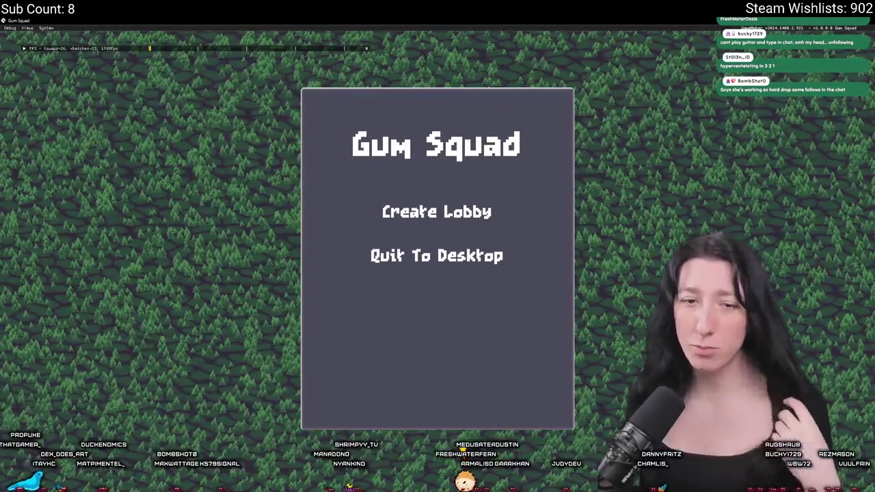
pyautogui.click(410, 213)
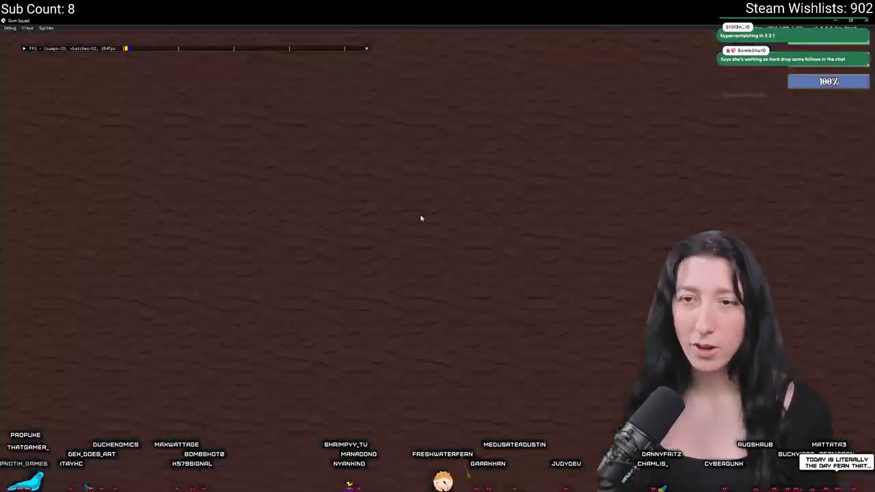
# - Walk around the field, check the world map, and shoot the approaching enemy
pyautogui.press('a')
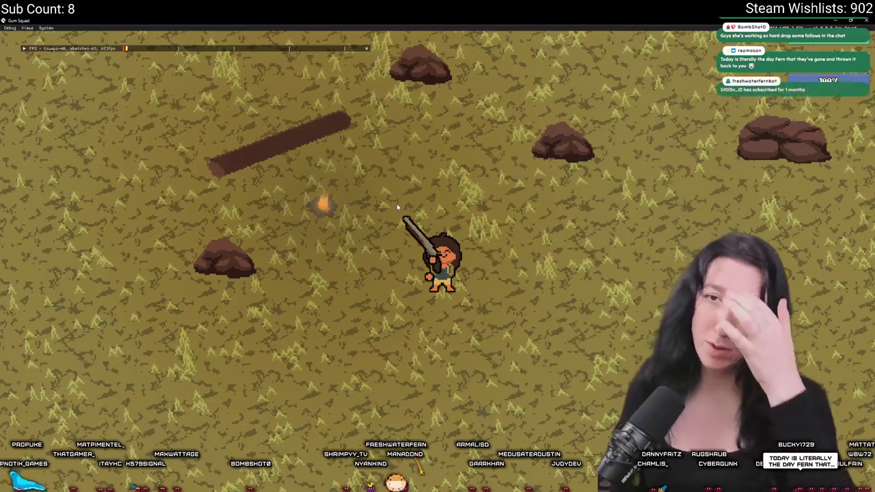
pyautogui.press('m')
pyautogui.press('m')
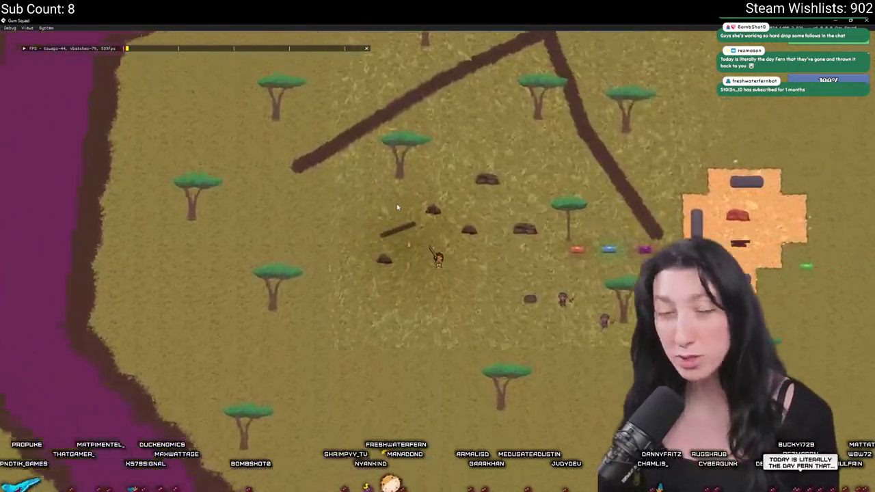
pyautogui.press('s')
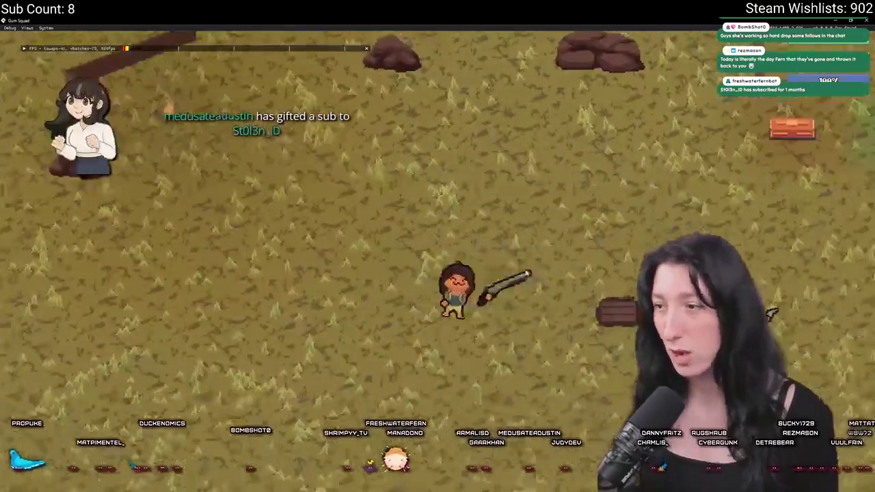
pyautogui.press('d')
pyautogui.click(599, 277)
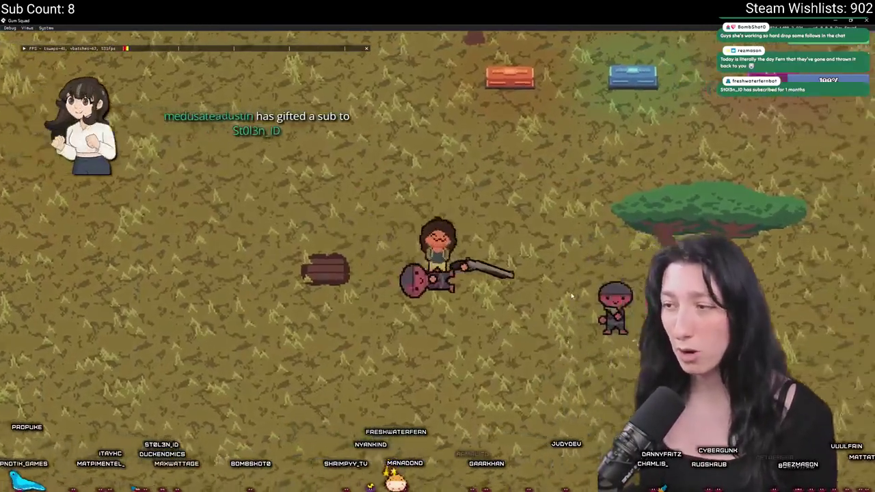
pyautogui.press('d')
pyautogui.click(540, 308)
pyautogui.press('w')
# - Check the equipped weapon in the inventory, then walk through the orange clearing to the chests
pyautogui.press('Tab')
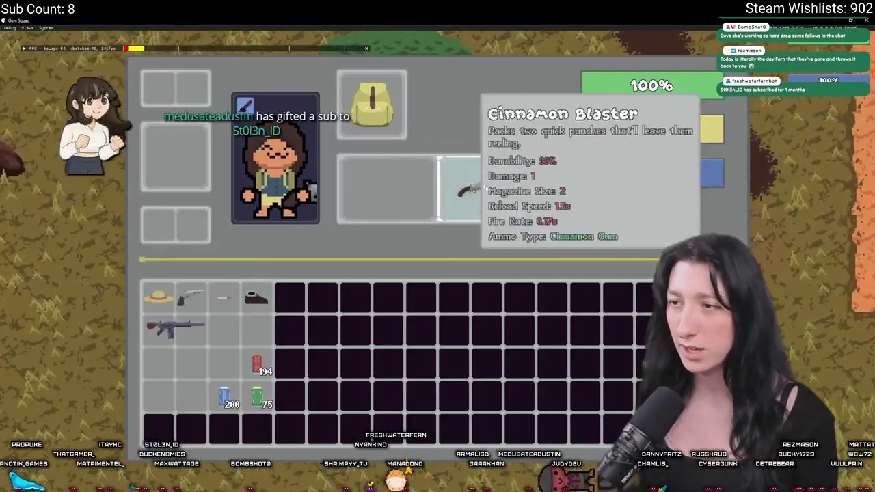
pyautogui.press('Tab')
pyautogui.press('d')
pyautogui.press('d')
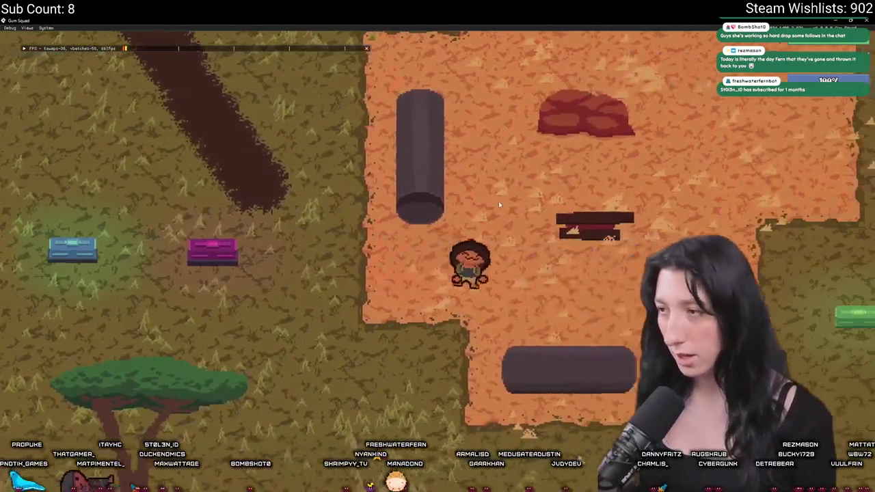
pyautogui.press('Tab')
pyautogui.press('Tab')
pyautogui.press('d')
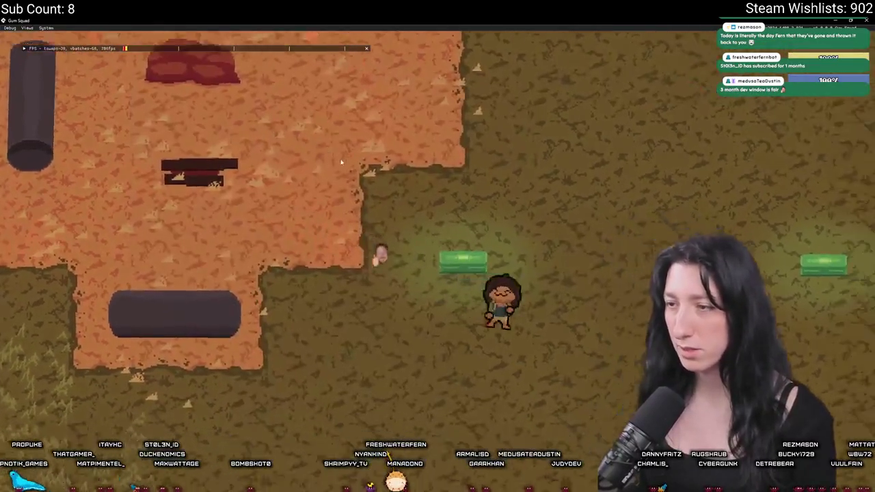
pyautogui.press('a')
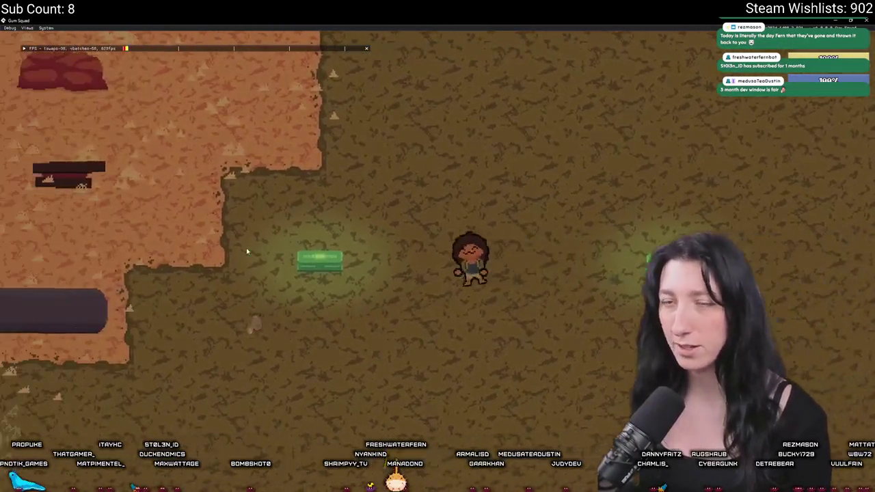
pyautogui.press('s')
pyautogui.press('a')
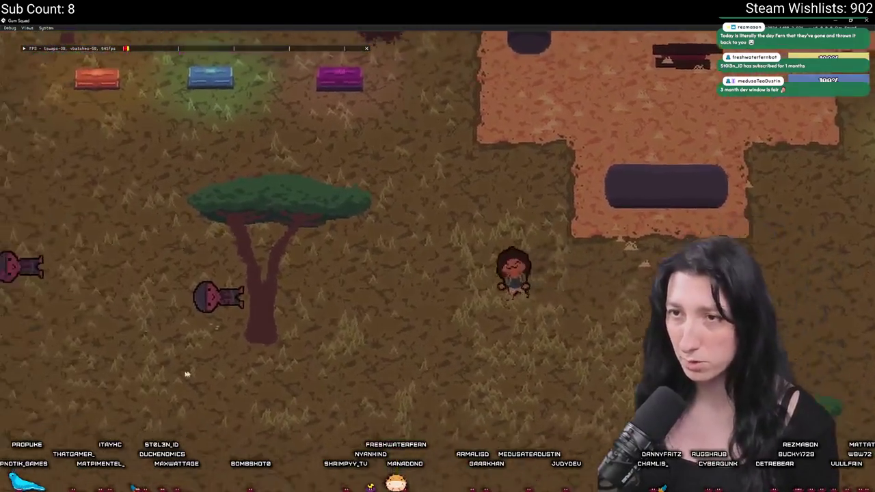
pyautogui.press('w')
# - Loot the nearby chest and equip the Pepper Minter rifle
pyautogui.press('Tab')
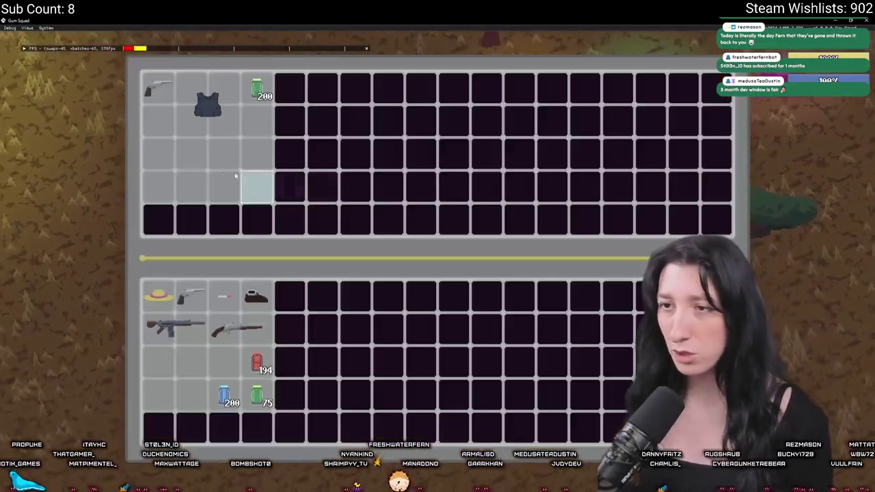
pyautogui.press('Tab')
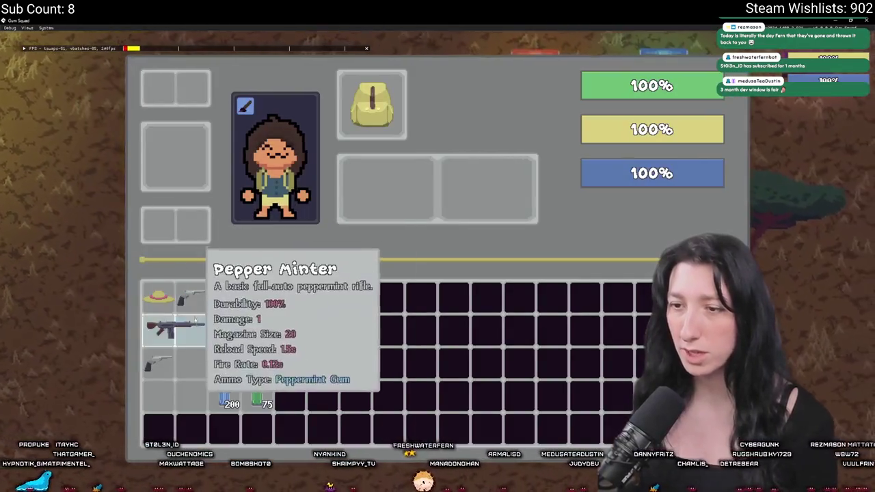
pyautogui.rightClick(184, 328)
pyautogui.press('Tab')
# - Walk across the clearing with the rifle, quit the playtest, and return to the YouTube channel
pyautogui.press('w')
pyautogui.press('a')
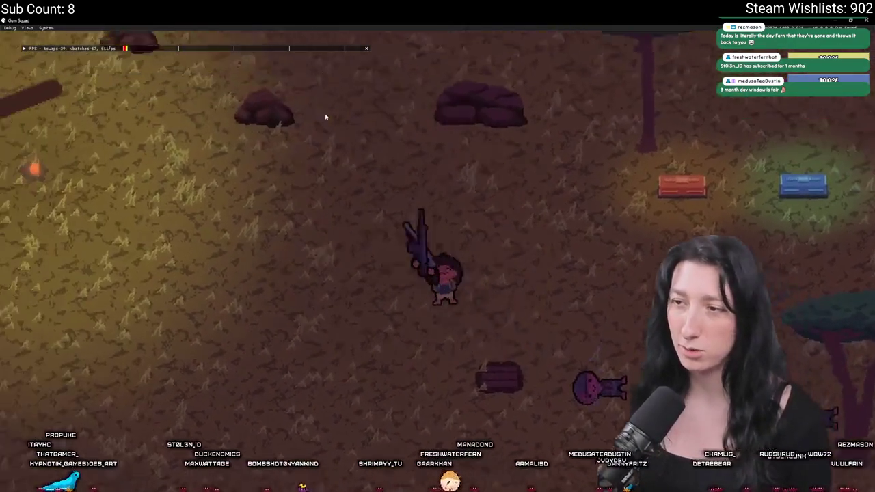
pyautogui.press('a')
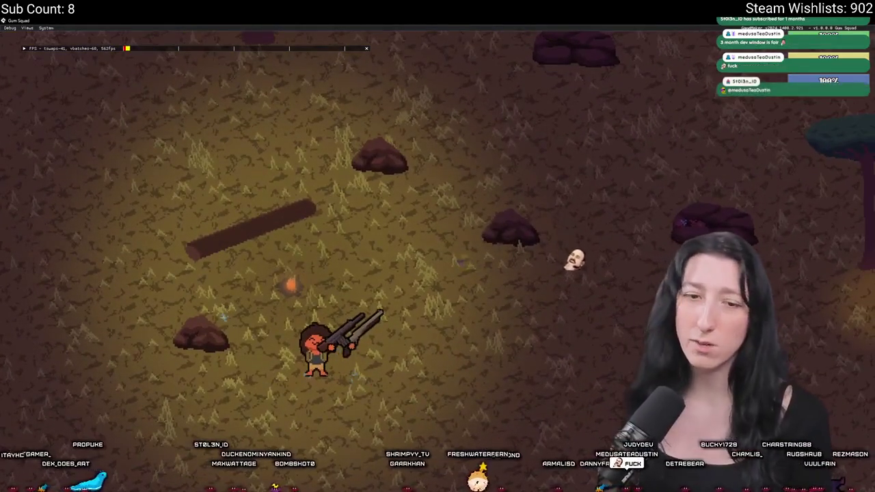
pyautogui.hotkey('alt', 'F4')
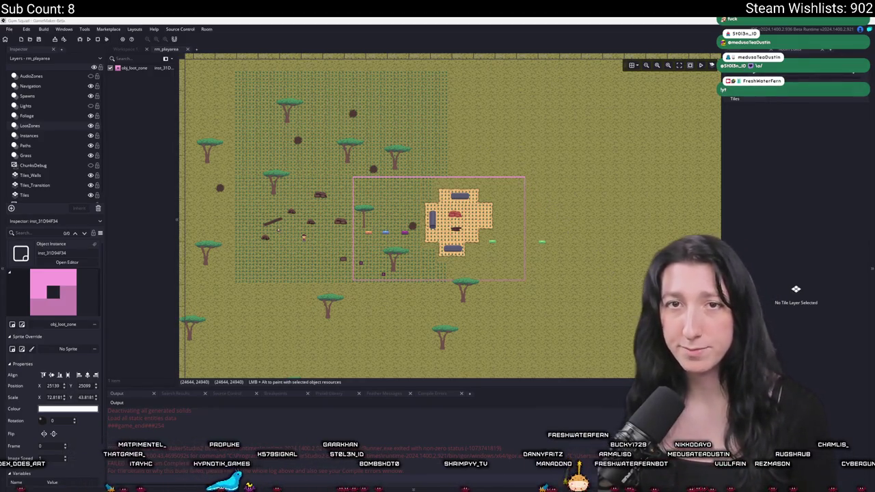
pyautogui.hotkey('alt', 'Tab')
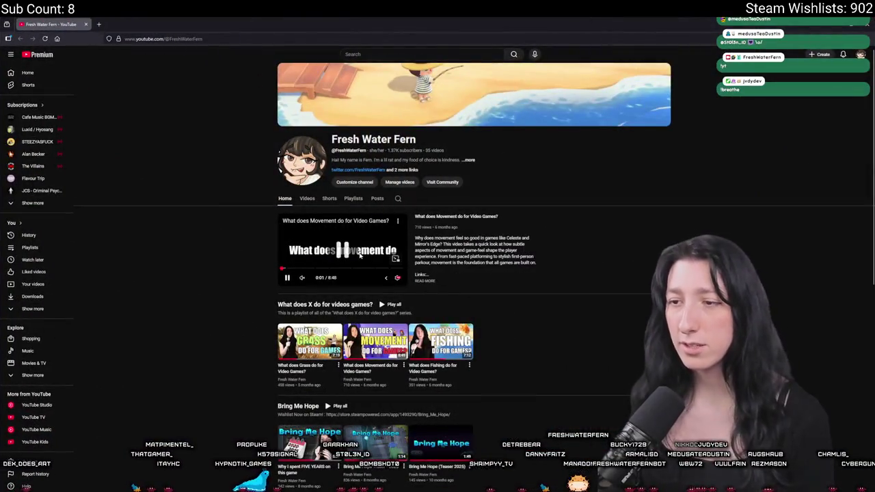
# - Show the channel's Videos list zoomed in and watch The Death of Curation in Games
pyautogui.click(304, 201)
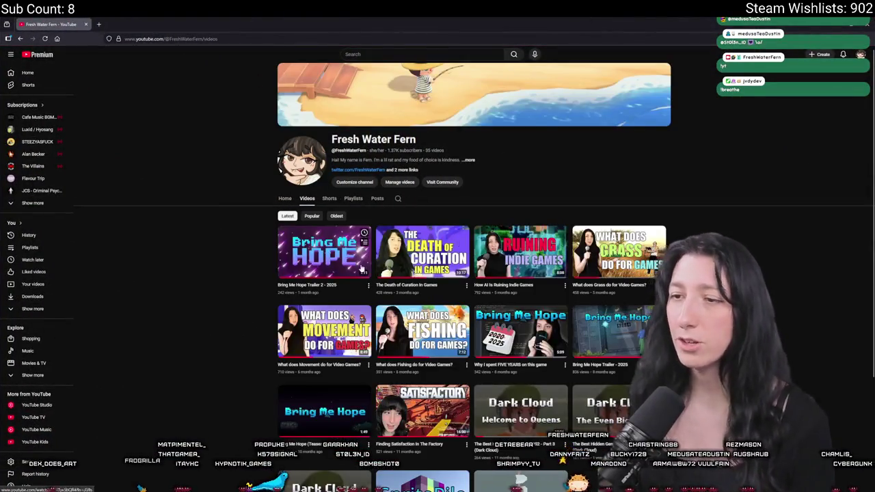
pyautogui.hotkey('ctrl', '+')
pyautogui.middleClick(394, 276)
pyautogui.scroll(-3, 524, 174)
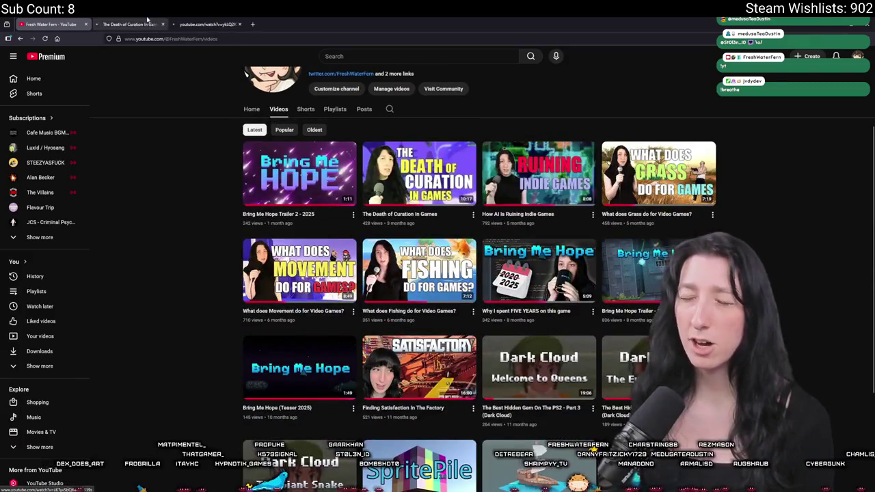
pyautogui.click(147, 21)
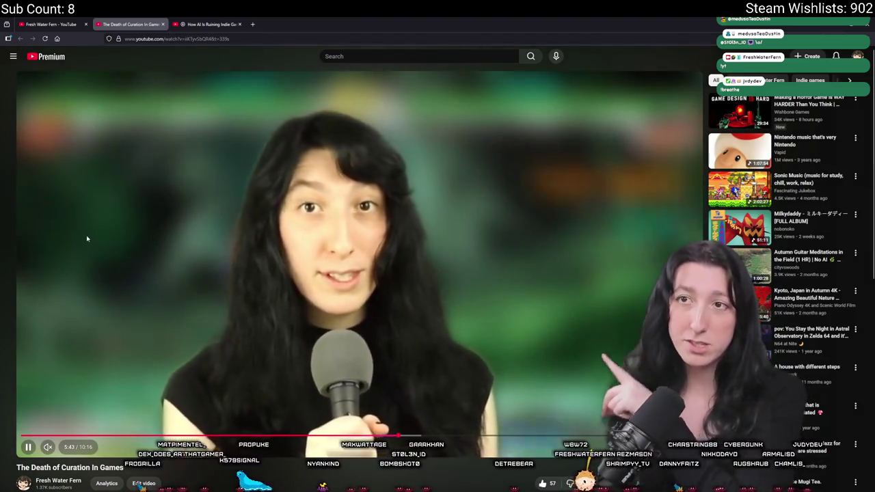
# - Close The Death of Curation in Games and How AI Is Ruining Indie Games tabs
pyautogui.middleClick(123, 20)
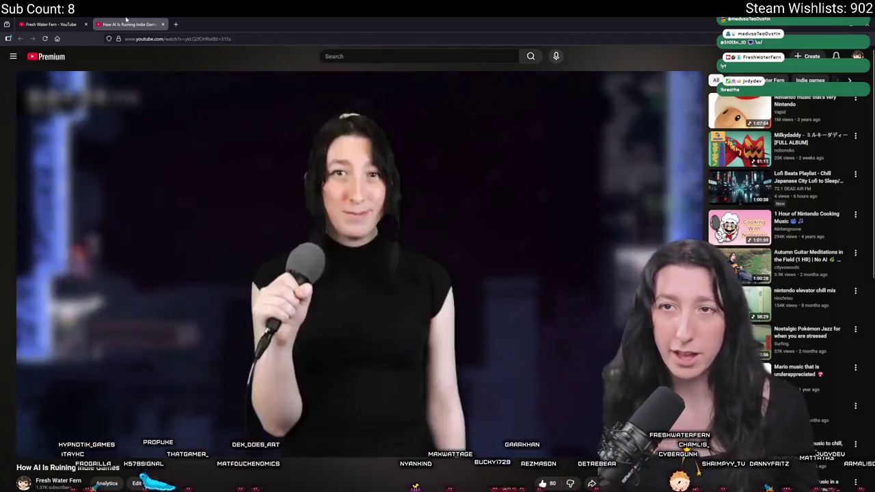
pyautogui.middleClick(125, 21)
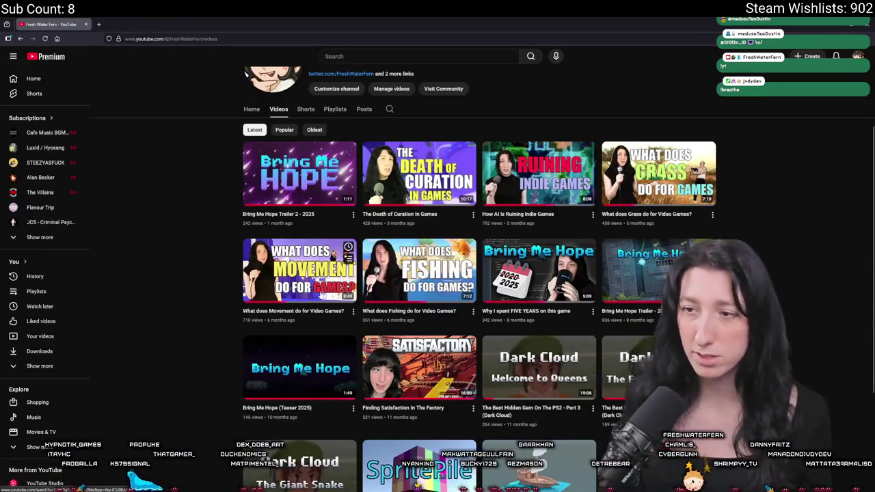
pyautogui.moveTo(317, 177)
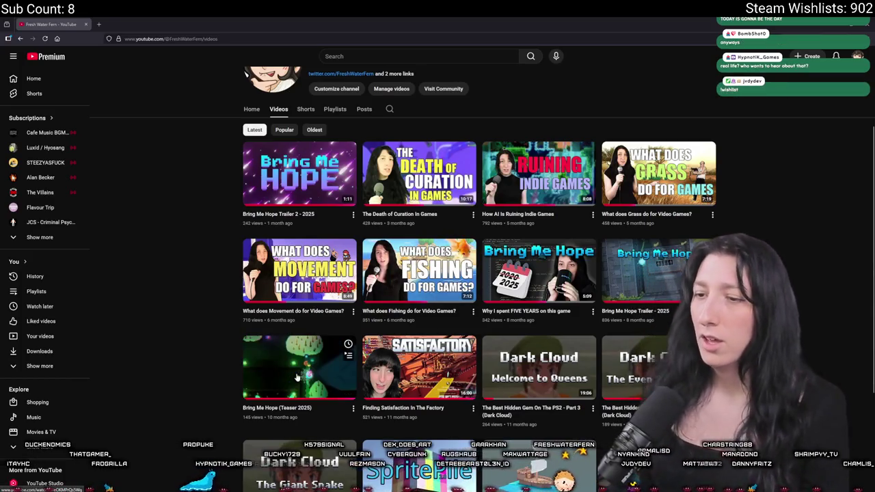
pyautogui.click(200, 39)
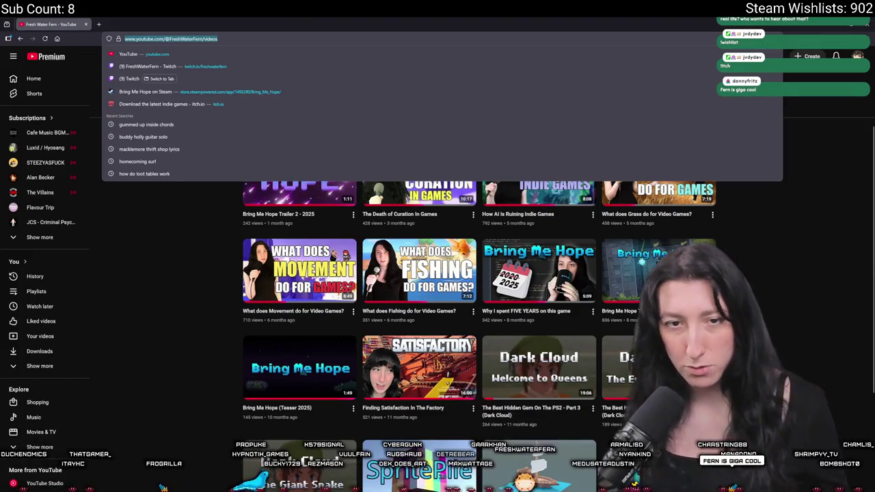
# - On the Bring Me Hope Steam page, play the second gameplay trailer full screen
pyautogui.hotkey('alt', 'Tab')
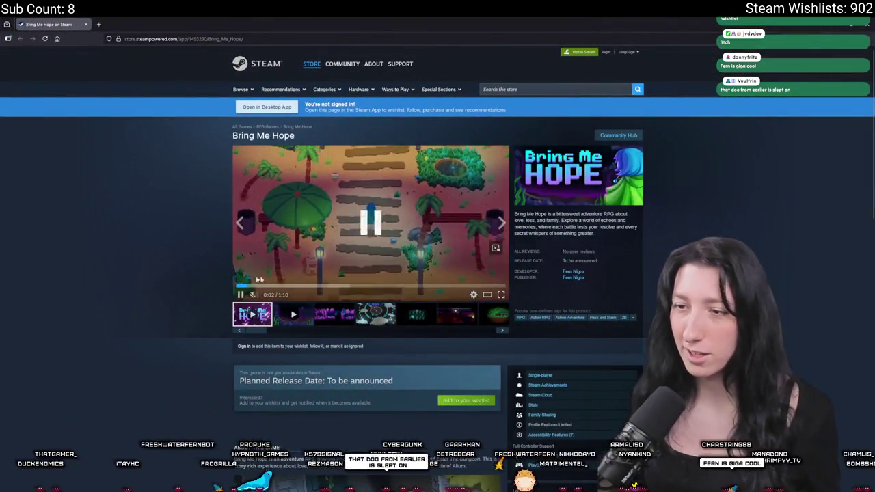
pyautogui.click(260, 284)
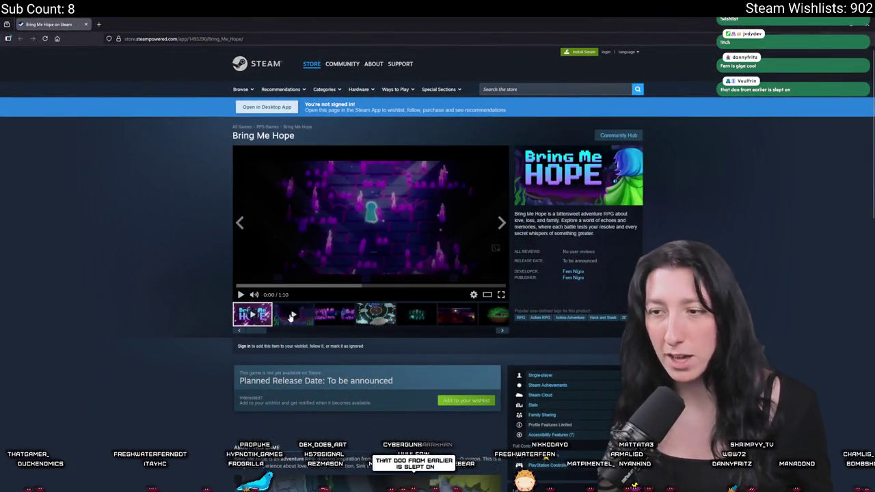
pyautogui.click(291, 315)
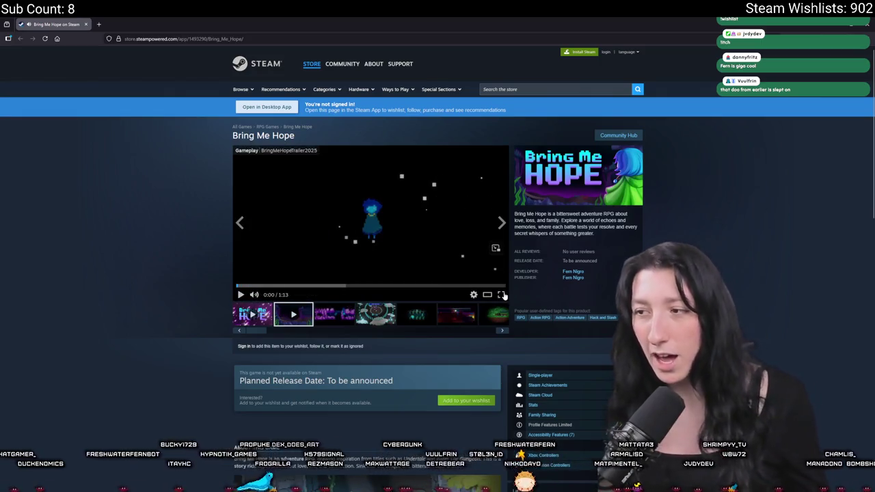
pyautogui.click(502, 295)
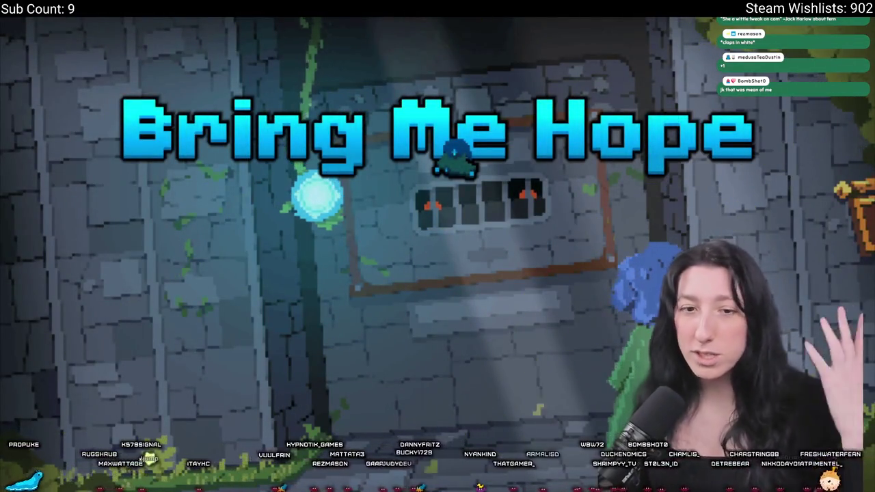
# - Exit full screen and play the first Bring Me Hope trailer full screen instead
pyautogui.moveTo(245, 179)
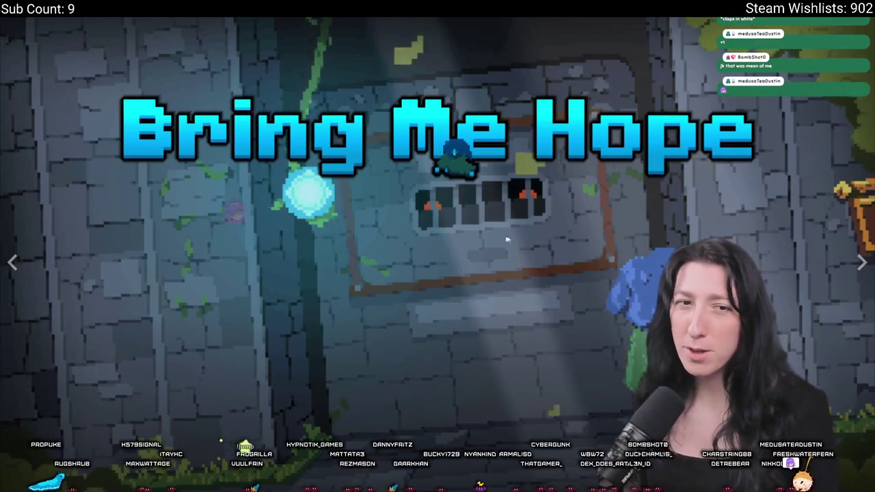
pyautogui.press('Escape')
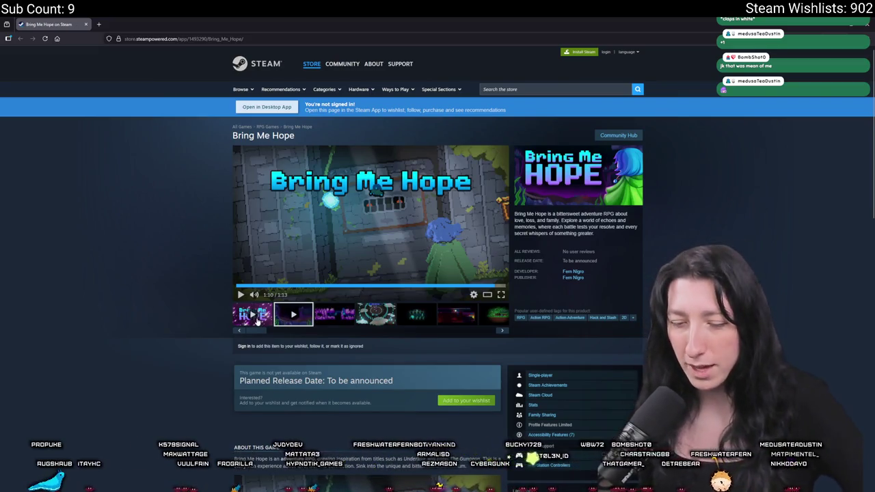
pyautogui.click(250, 314)
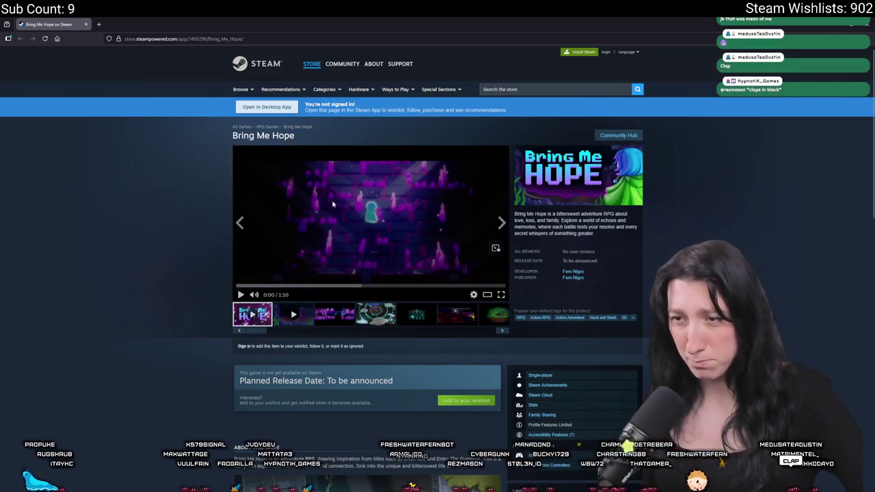
pyautogui.click(500, 294)
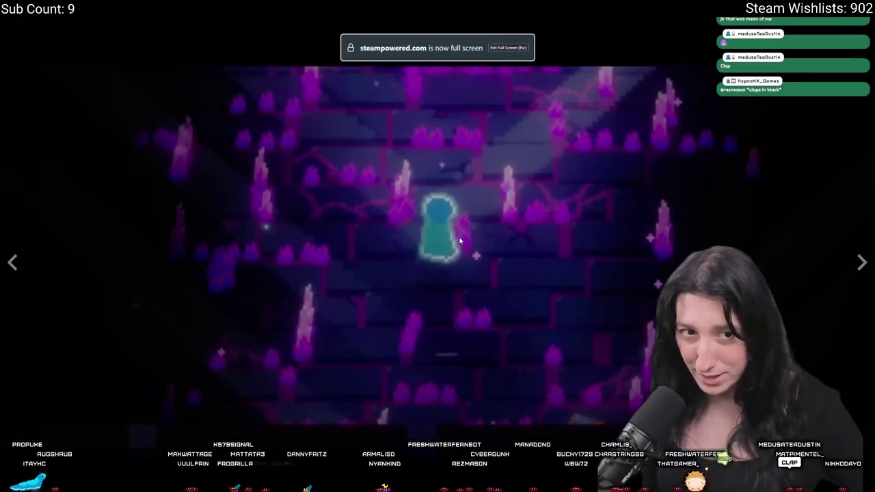